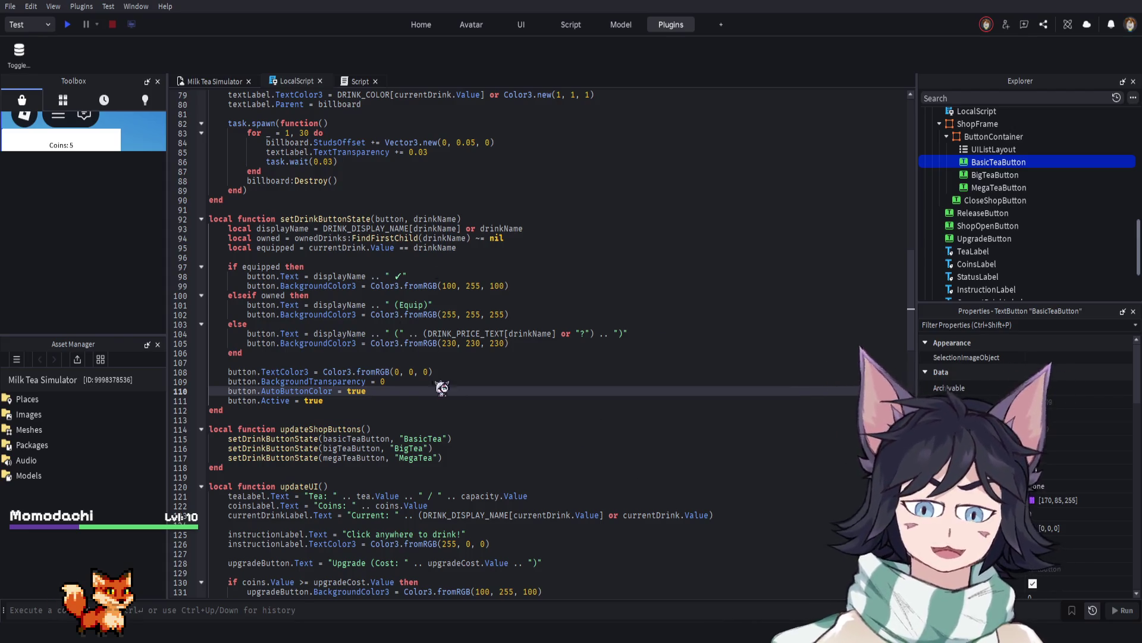
Start a playtest, open the tea shop, and equip Big, Basic, Big, then Mega Tea.
left_click(67, 25)
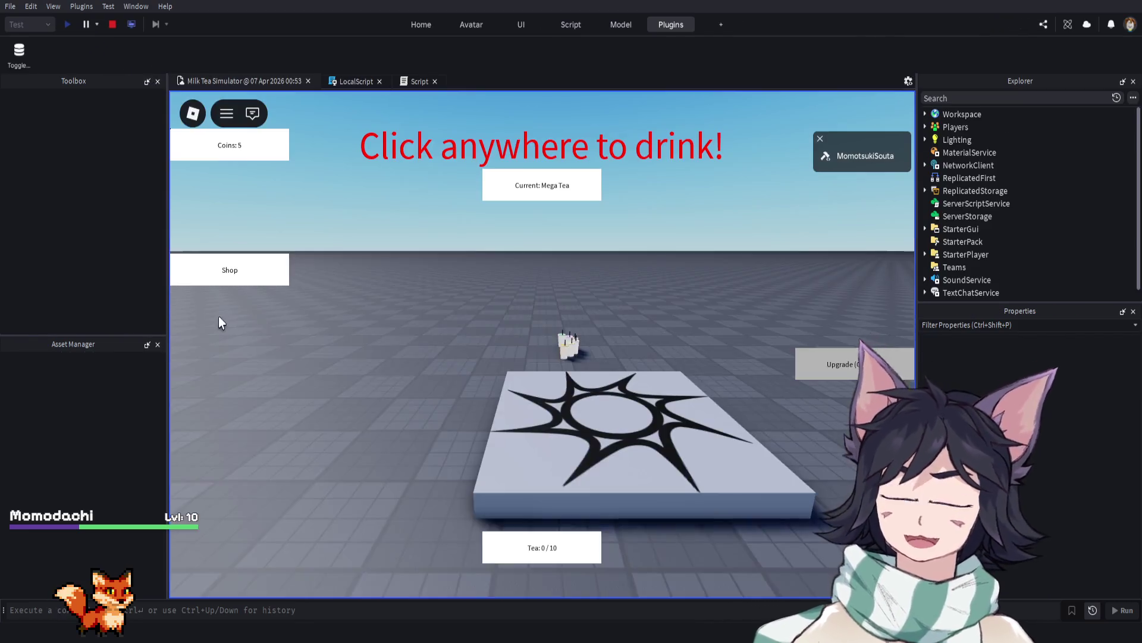
left_click(255, 263)
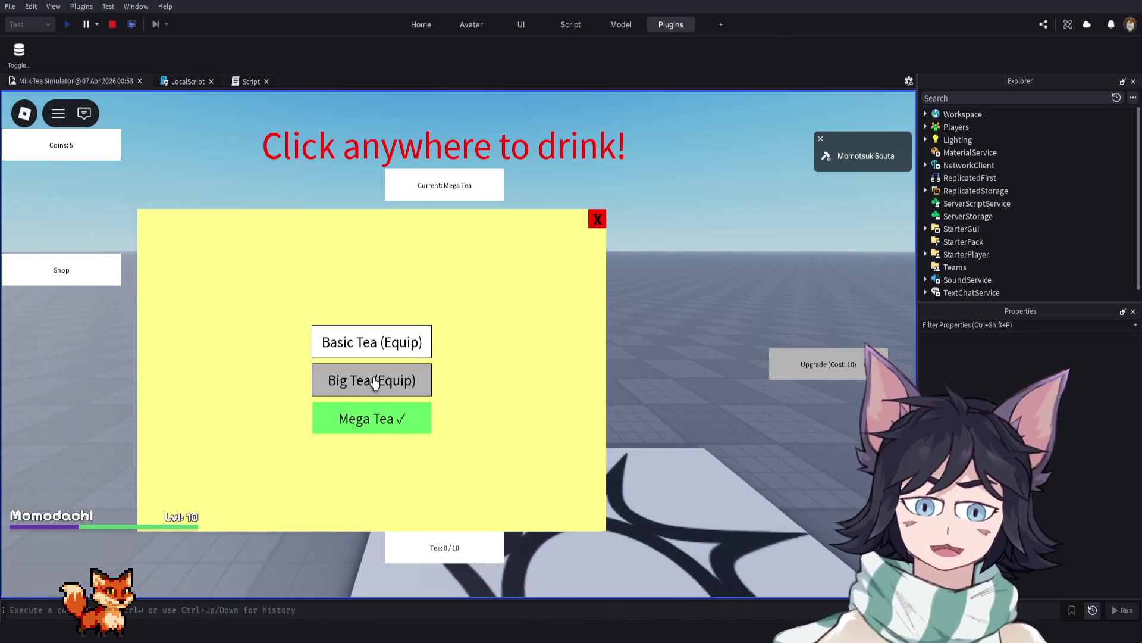
left_click(375, 383)
left_click(384, 342)
left_click(384, 381)
left_click(397, 419)
scroll(723, 317, "up", 5)
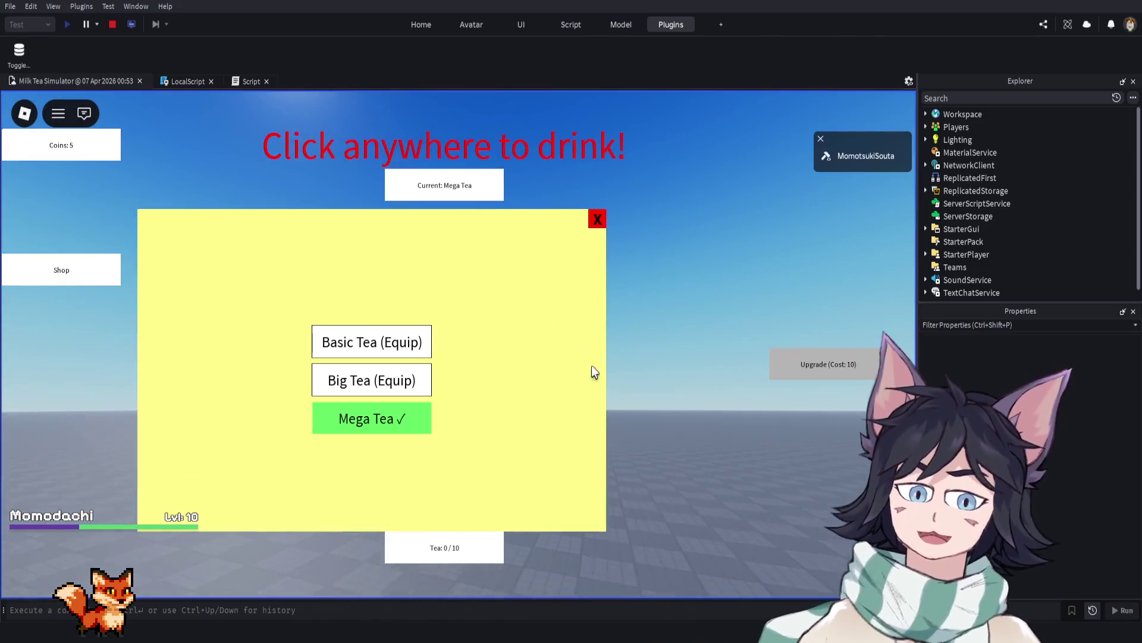
Drink some tea, alternate between Big and Mega Tea ending on Mega Tea, and stop the playtest.
left_click(378, 416)
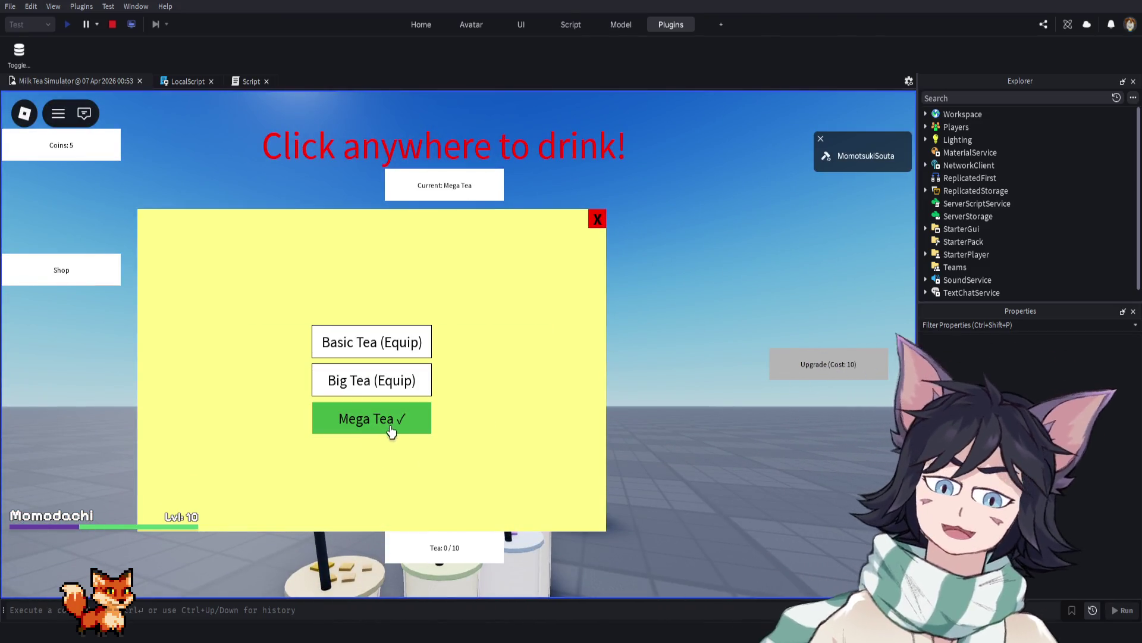
left_click(382, 382)
left_click(403, 419)
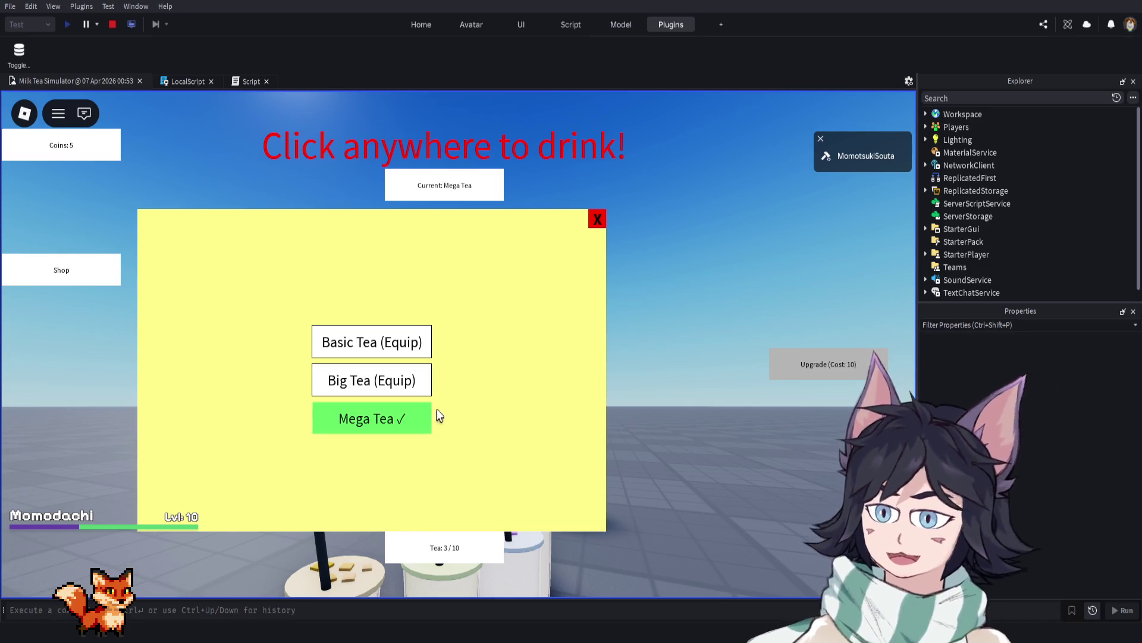
left_click(397, 384)
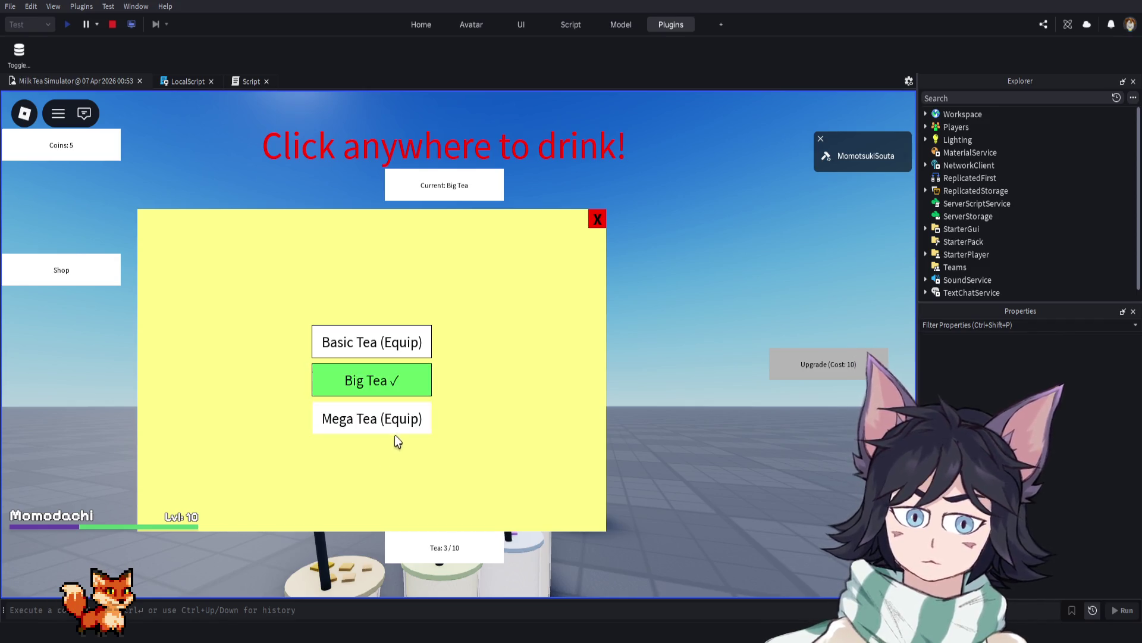
left_click(390, 419)
left_click(381, 385)
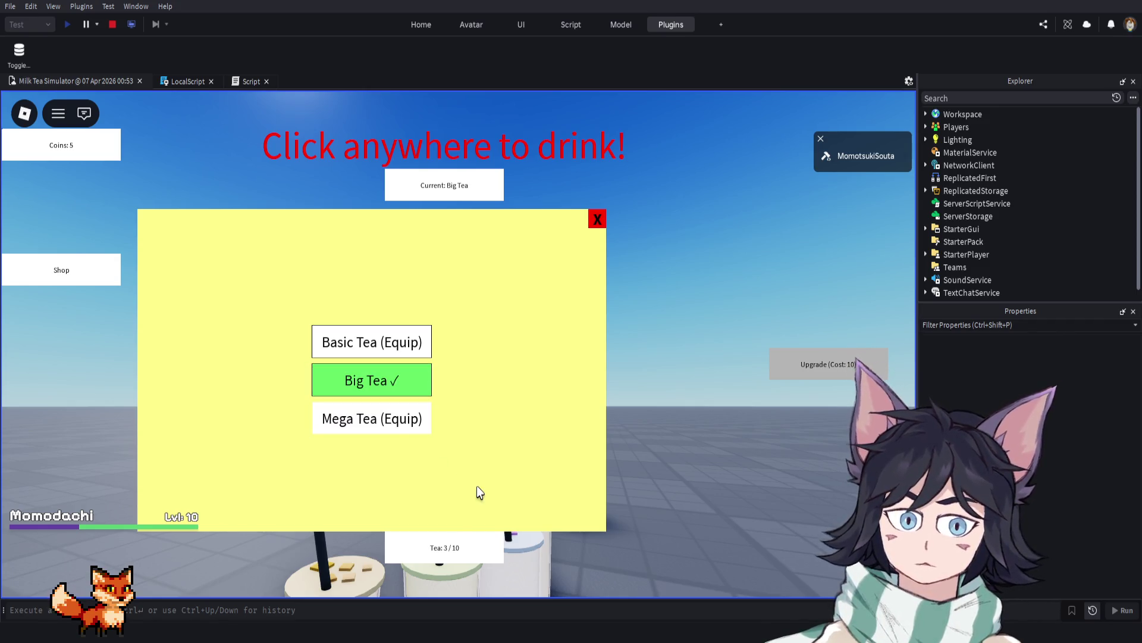
left_click(387, 416)
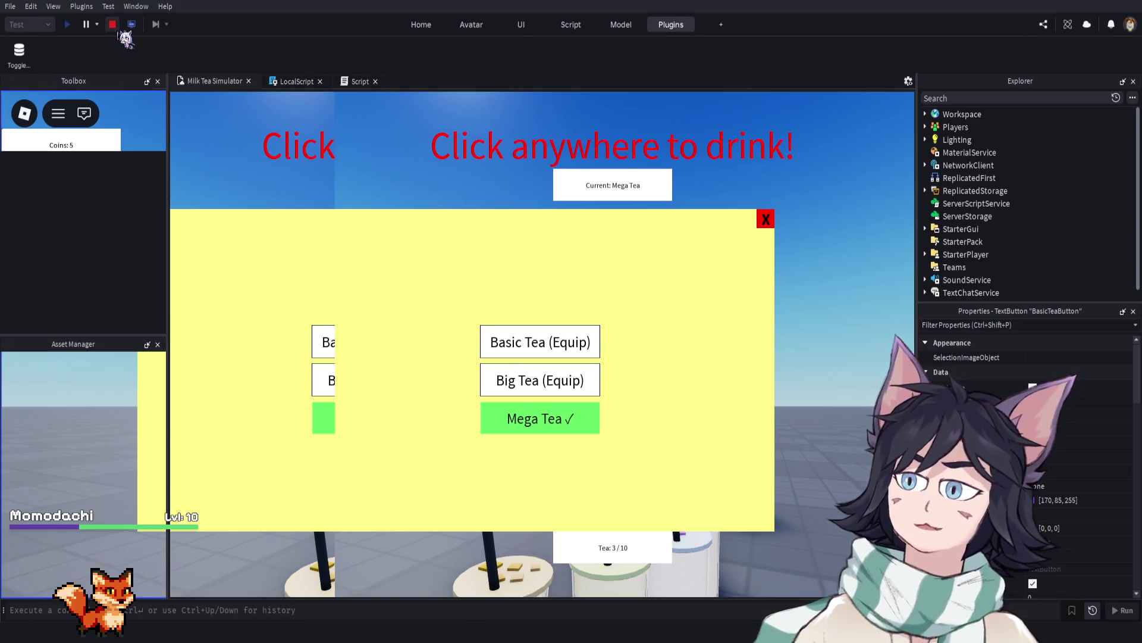
left_click(113, 24)
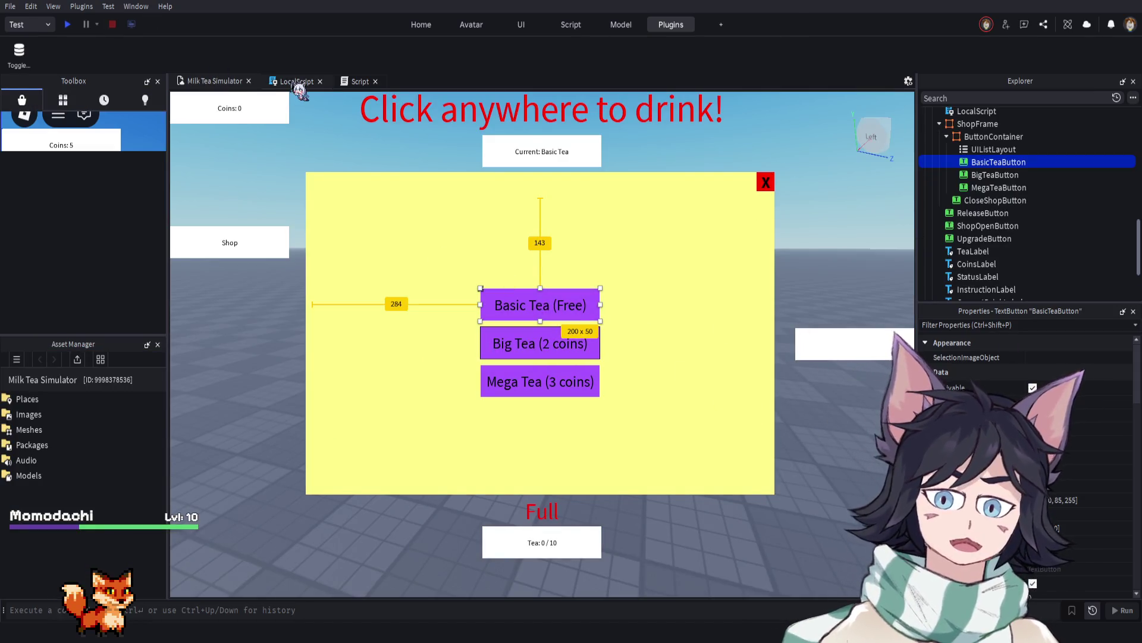
Accept the suggested ' (Equipped)' label on LocalScript line 98 in place of the checkmark, then return to the place view.
left_click(300, 83)
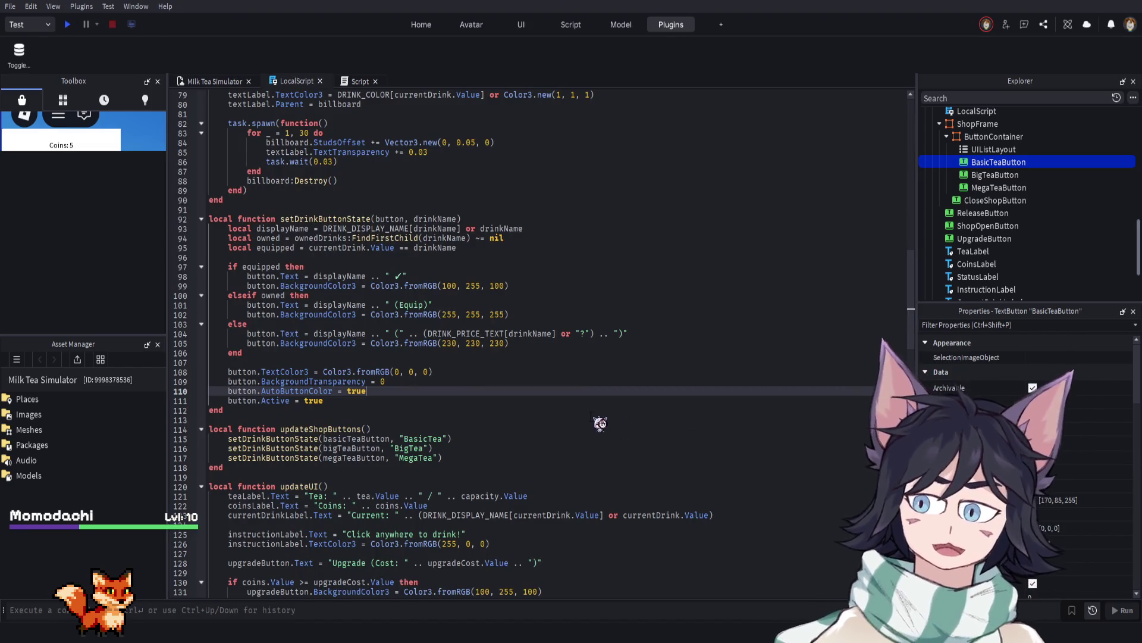
scroll(1074, 489, "down", 3)
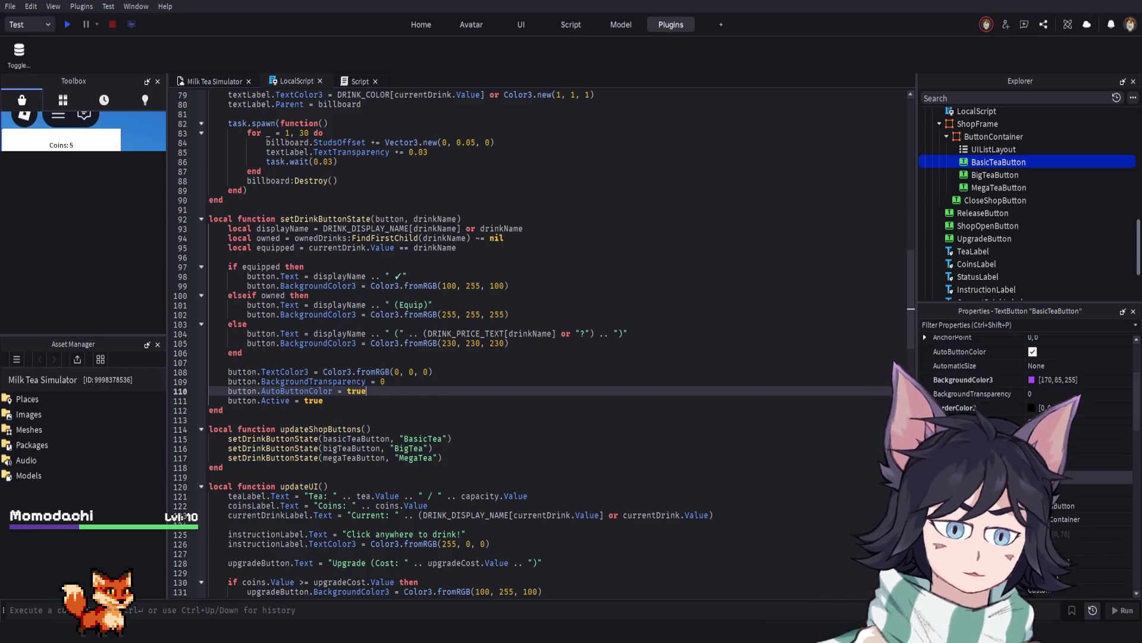
scroll(1074, 489, "down", 2)
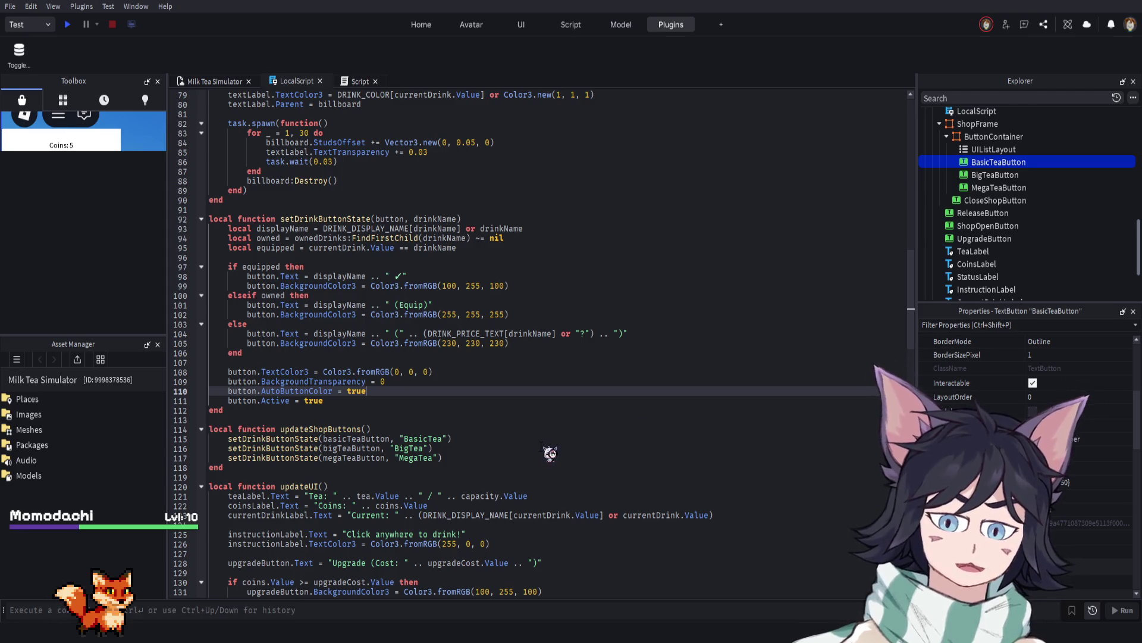
scroll(506, 494, "down", 2)
scroll(444, 454, "down", 20)
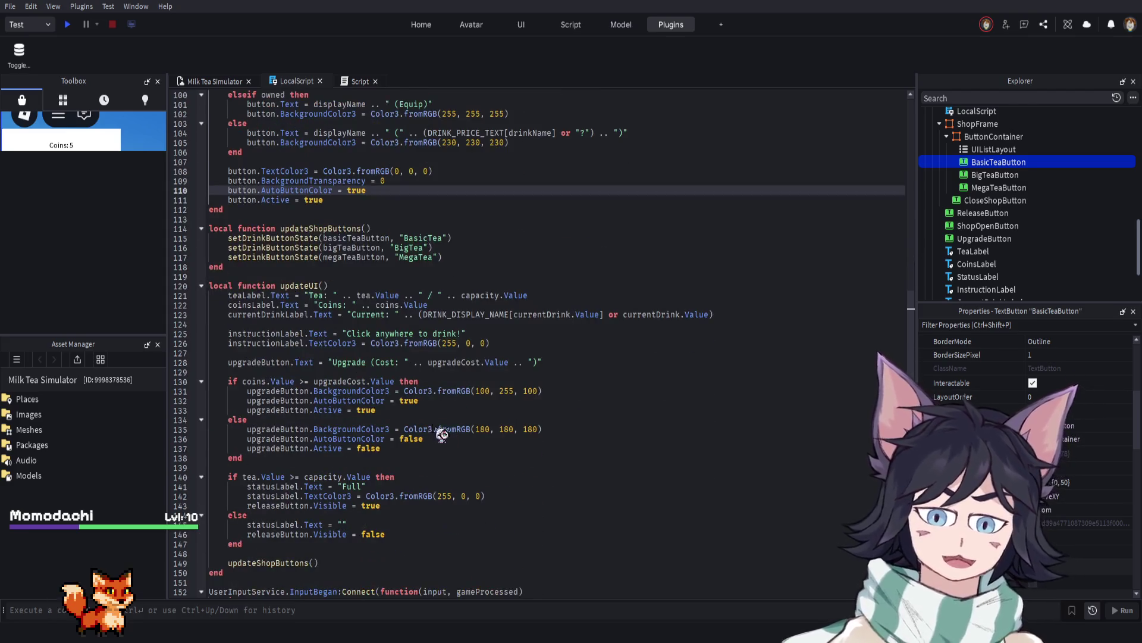
scroll(437, 419, "down", 8)
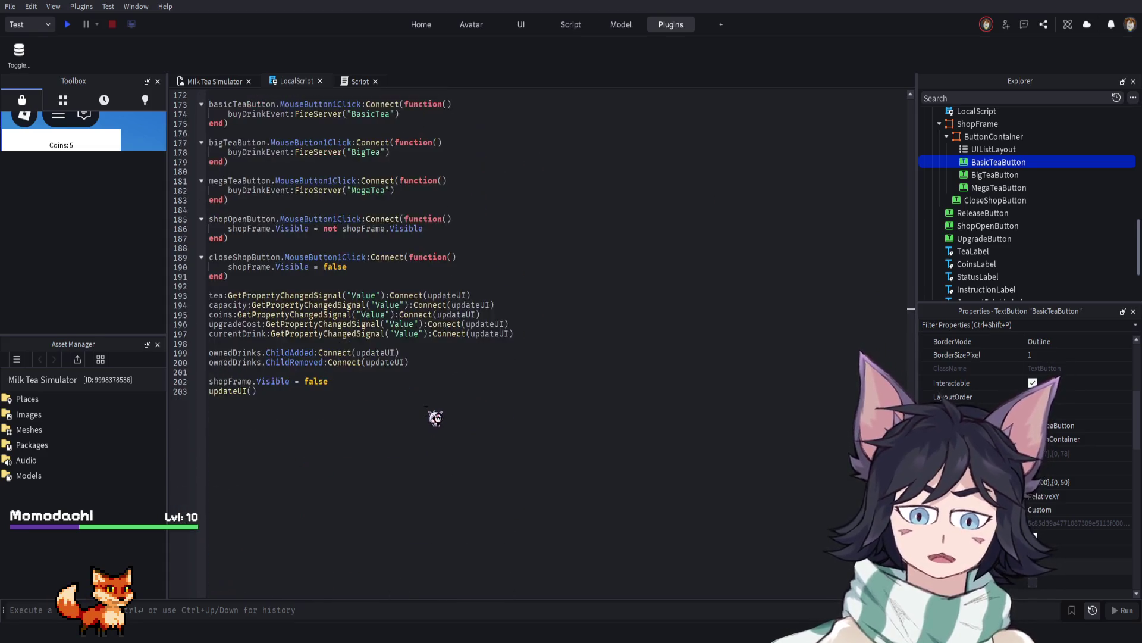
scroll(417, 369, "up", 20)
scroll(402, 324, "up", 2)
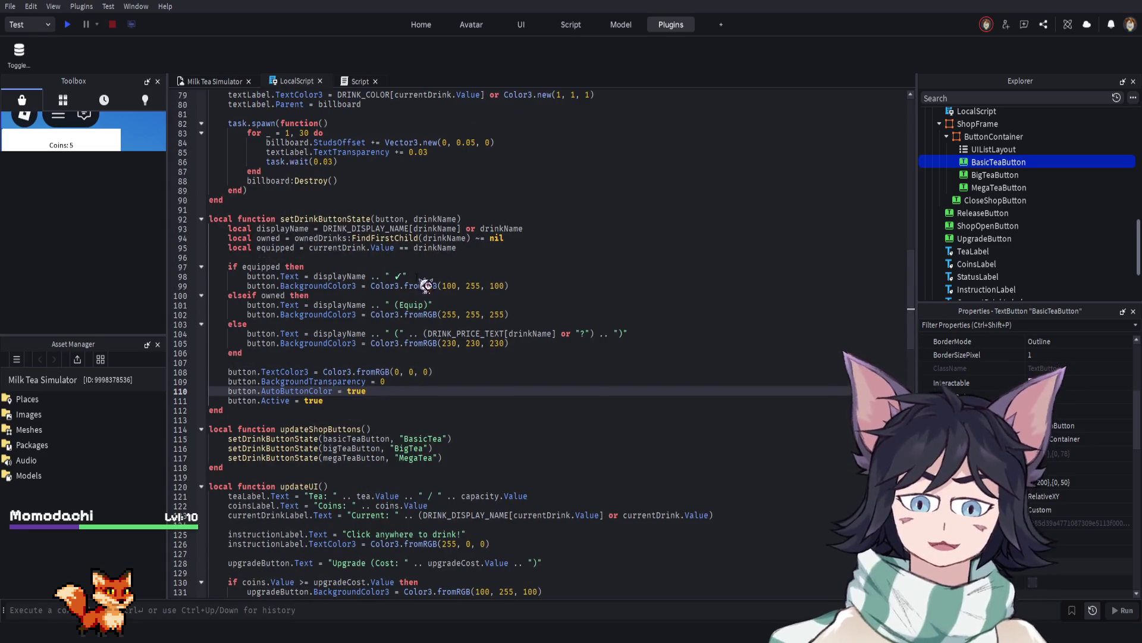
left_click(413, 277)
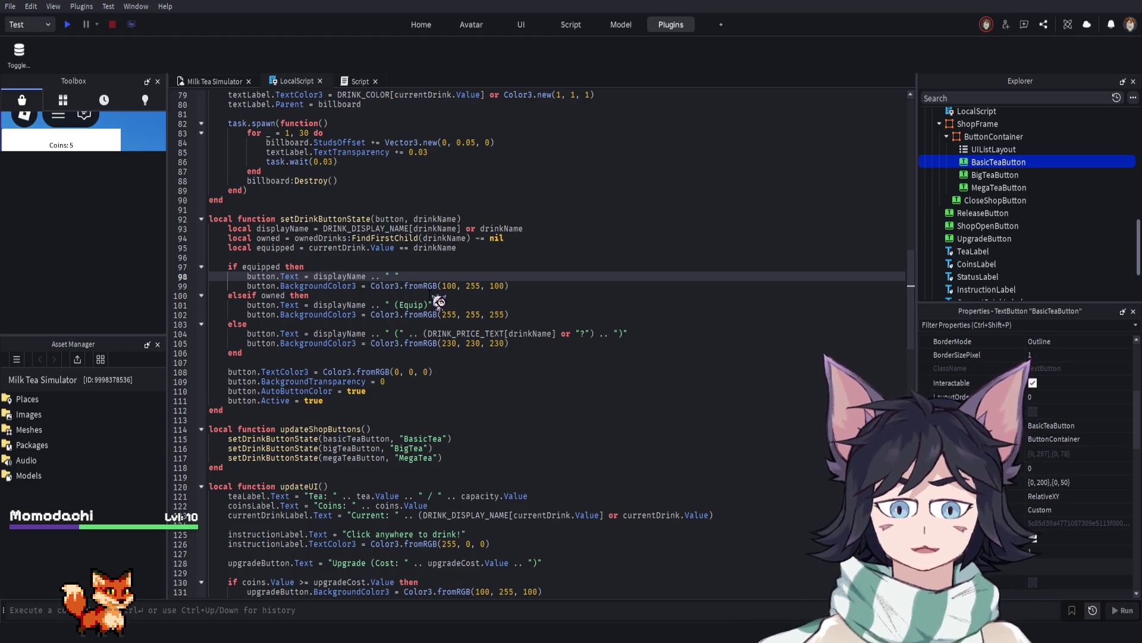
key("Tab")
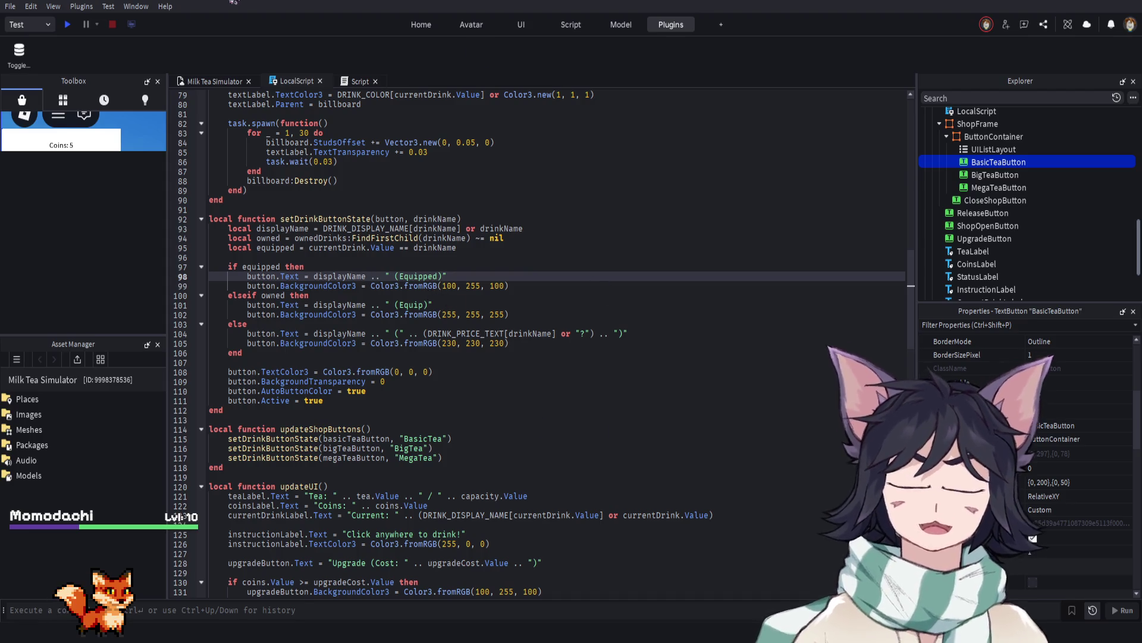
left_click(512, 304)
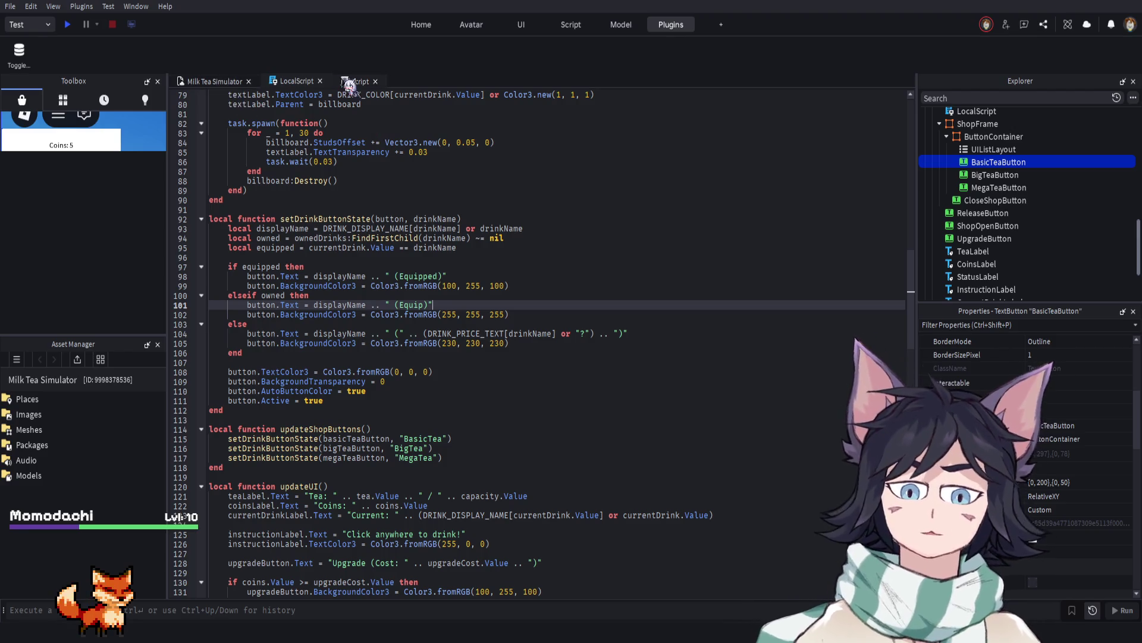
left_click(215, 81)
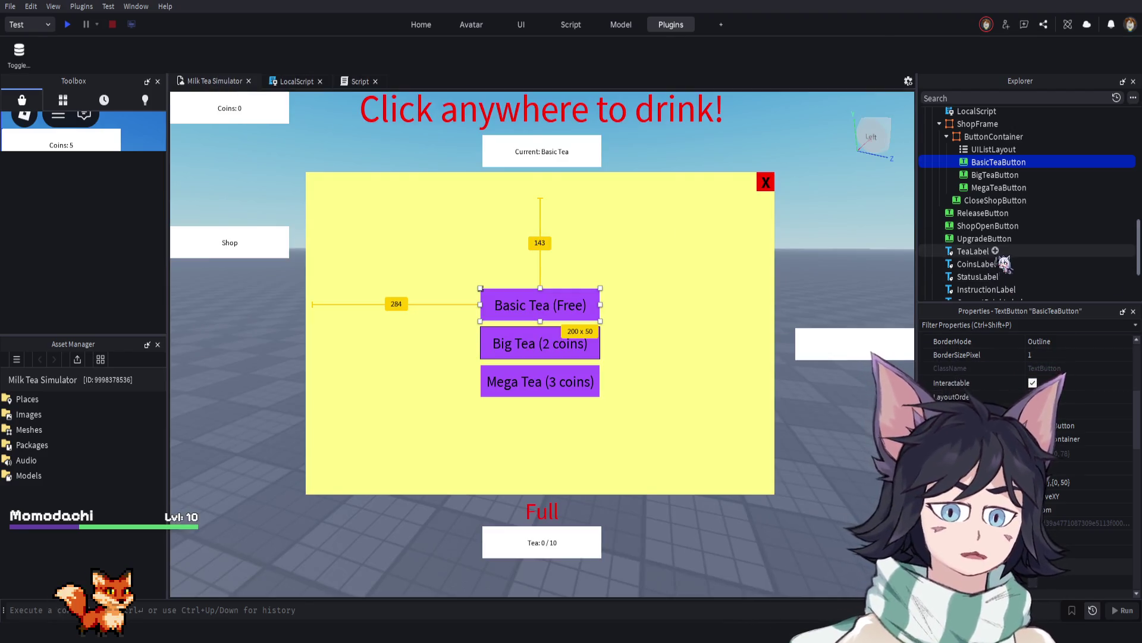
Reduce the TextSize of MegaTeaButton and BigTeaButton in the Properties panel.
left_click(1012, 188)
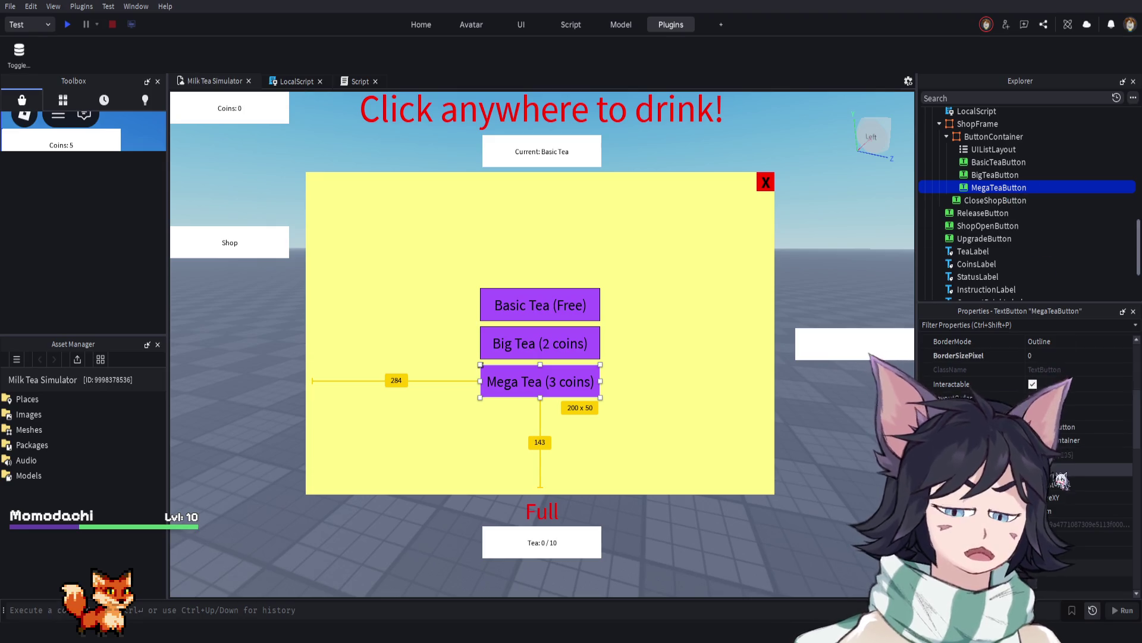
scroll(1071, 493, "down", 10)
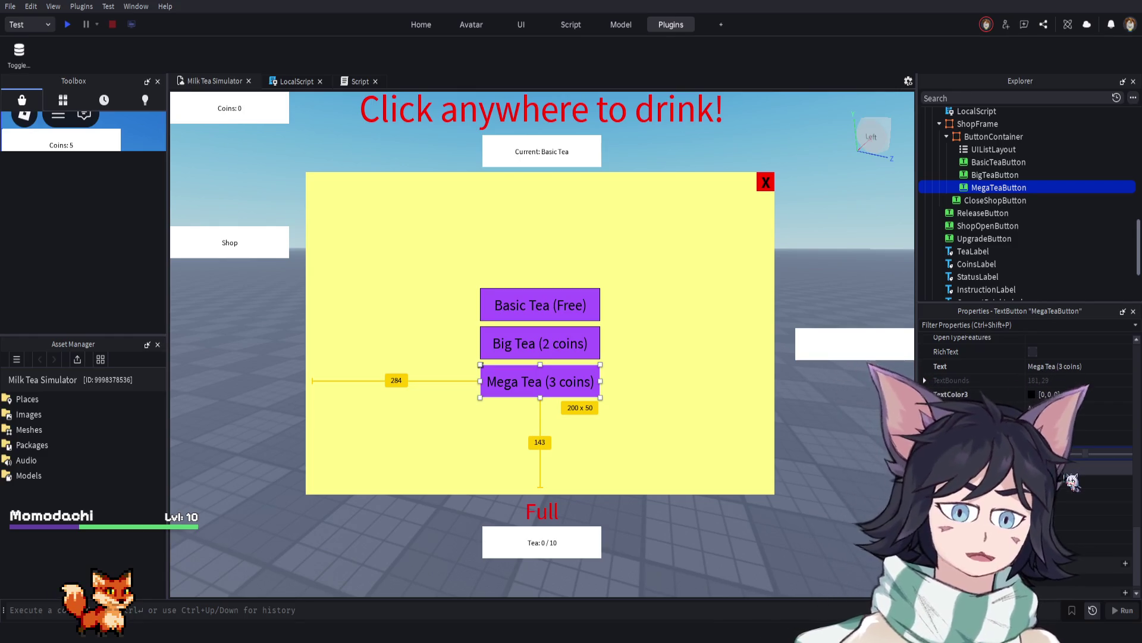
left_click_drag(1074, 481, 1071, 481)
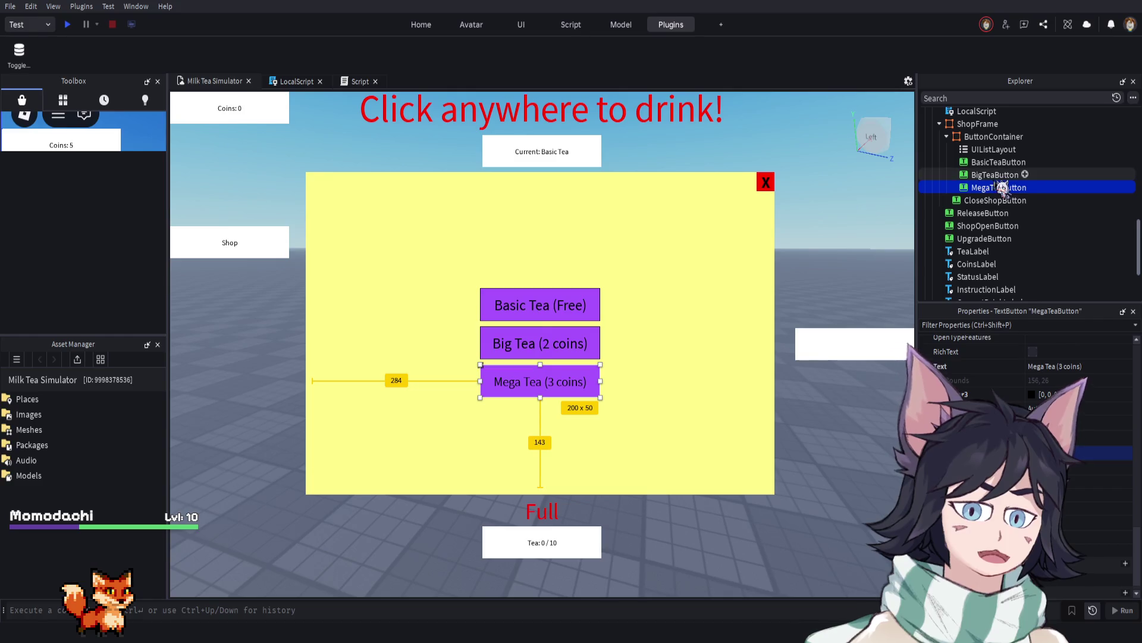
left_click(995, 174)
left_click_drag(1086, 453, 1082, 452)
Apply the smaller text to BasicTeaButton and start a new playtest.
left_click(997, 163)
scroll(1026, 464, "down", 10)
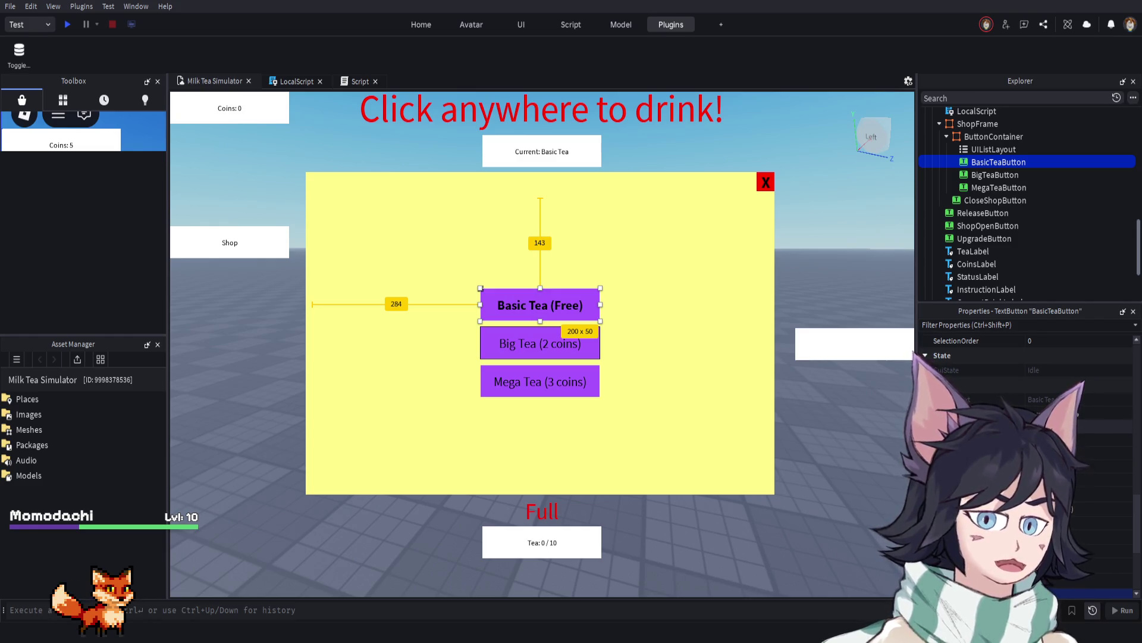
key("ctrl+y")
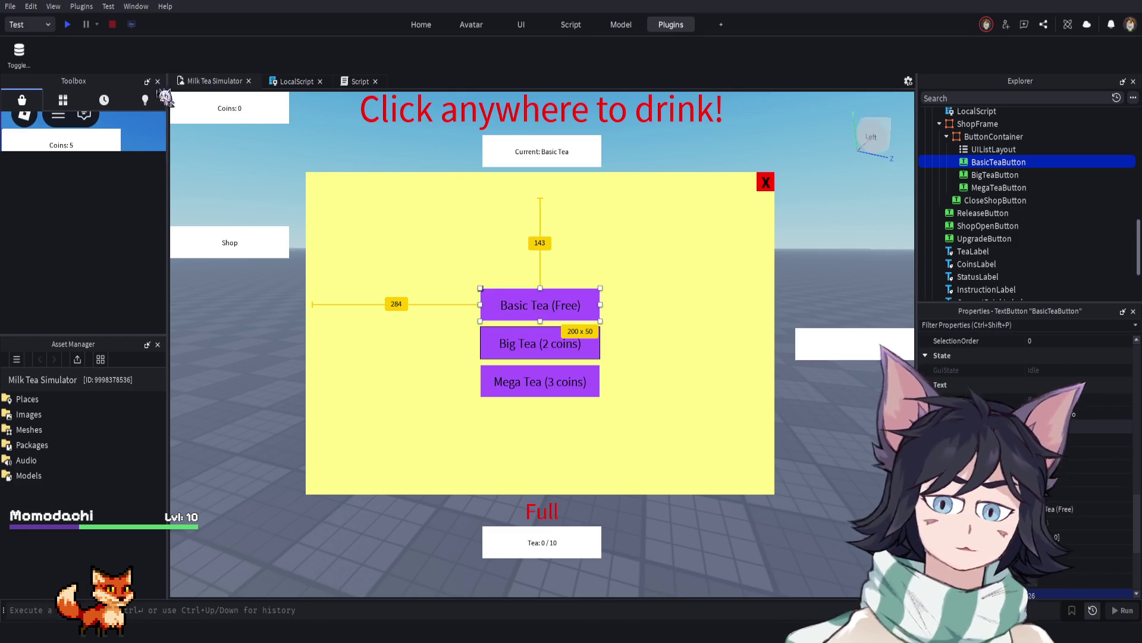
left_click(67, 24)
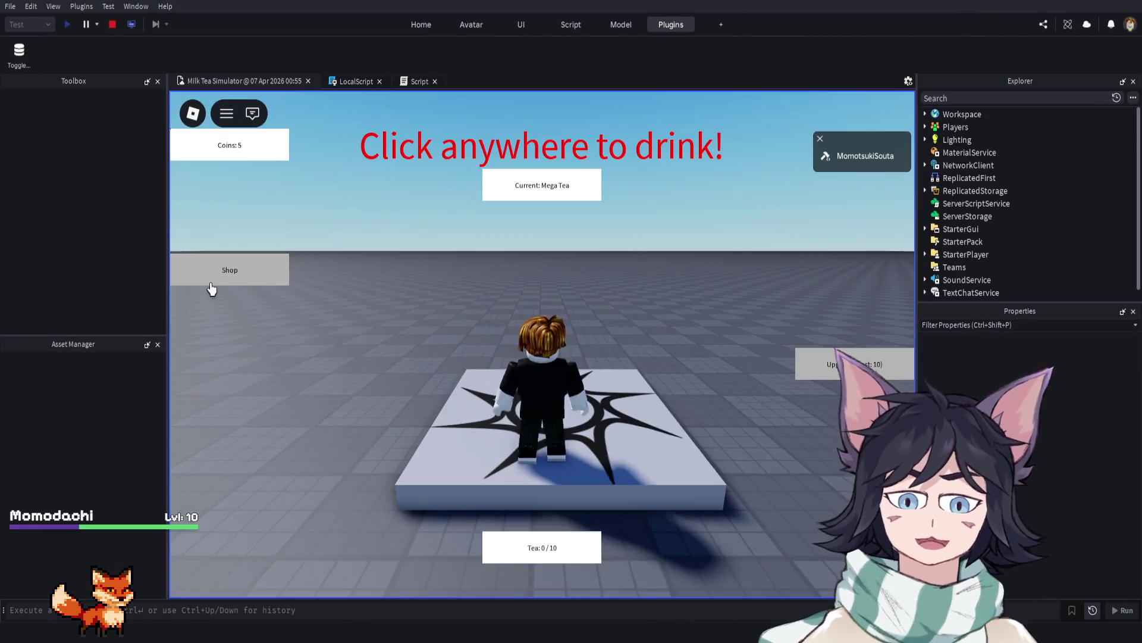
Open the shop, equip Basic, Big and Mega Tea, and drink to fill the tea counter.
left_click(224, 277)
left_click(555, 347)
left_click(373, 352)
left_click(372, 387)
left_click(373, 419)
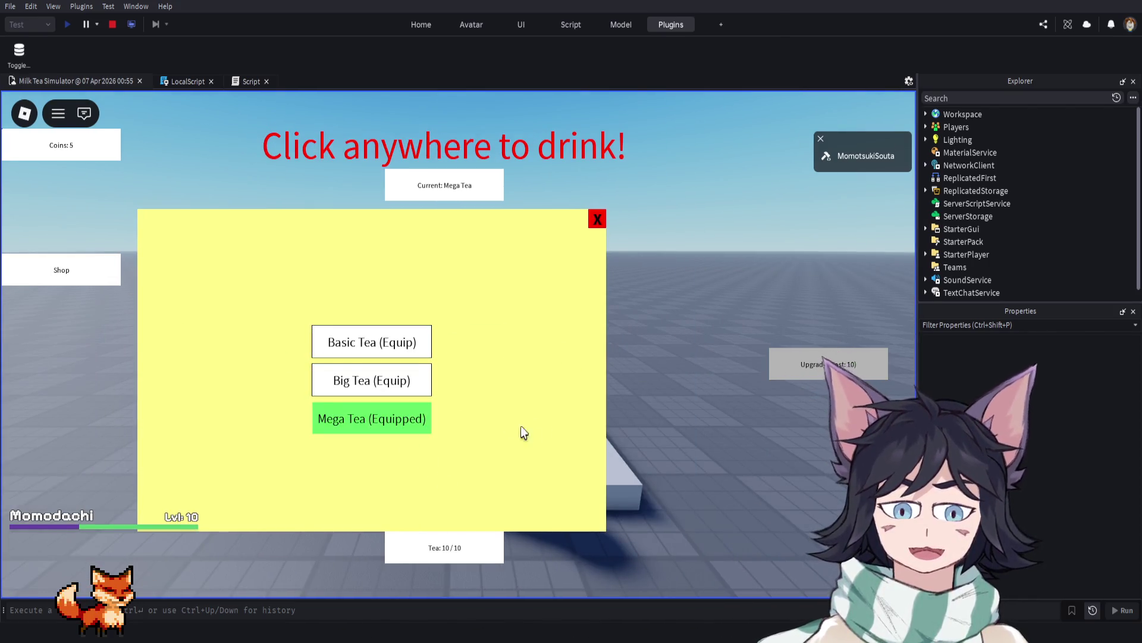
Cycle Basic, Big and Mega Tea again, close the shop, and stop the playtest.
left_click(363, 342)
left_click(333, 383)
left_click(363, 419)
left_click(597, 219)
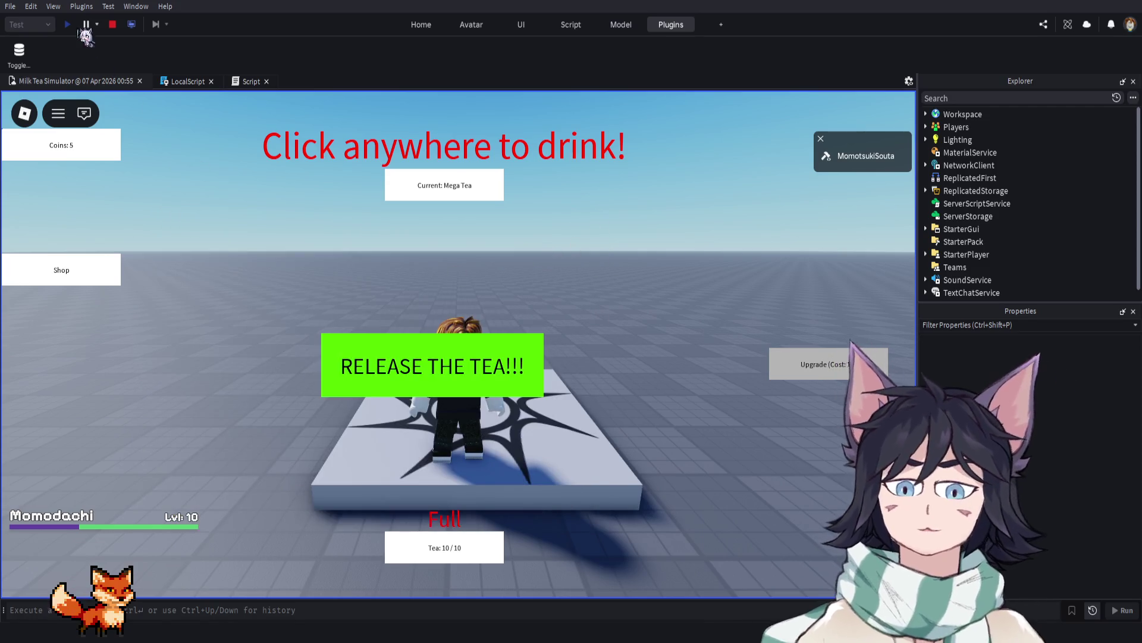
left_click(112, 25)
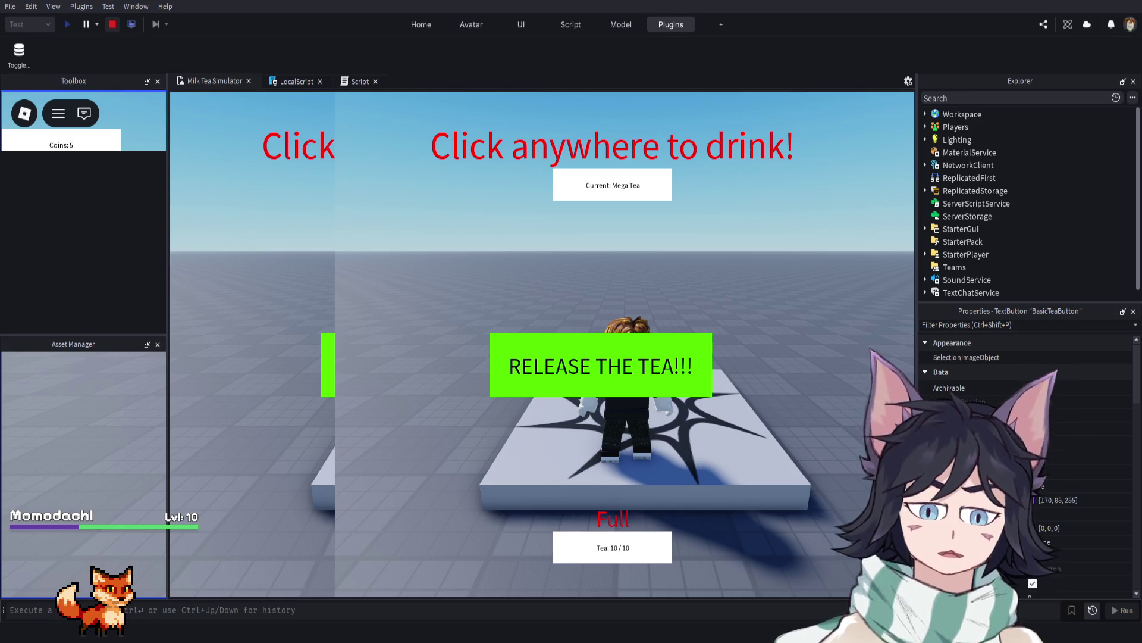
key("shift+F5")
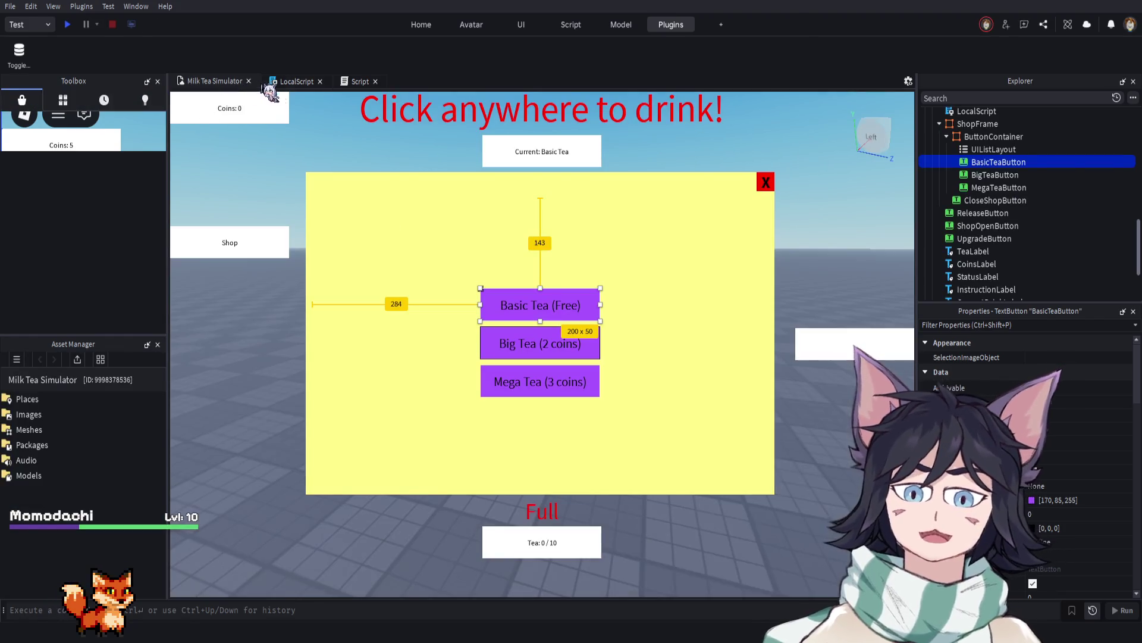
Replace the setDrinkButtonState body with the pasted ✓ and black-border version, then playtest and open the shop.
left_click(293, 81)
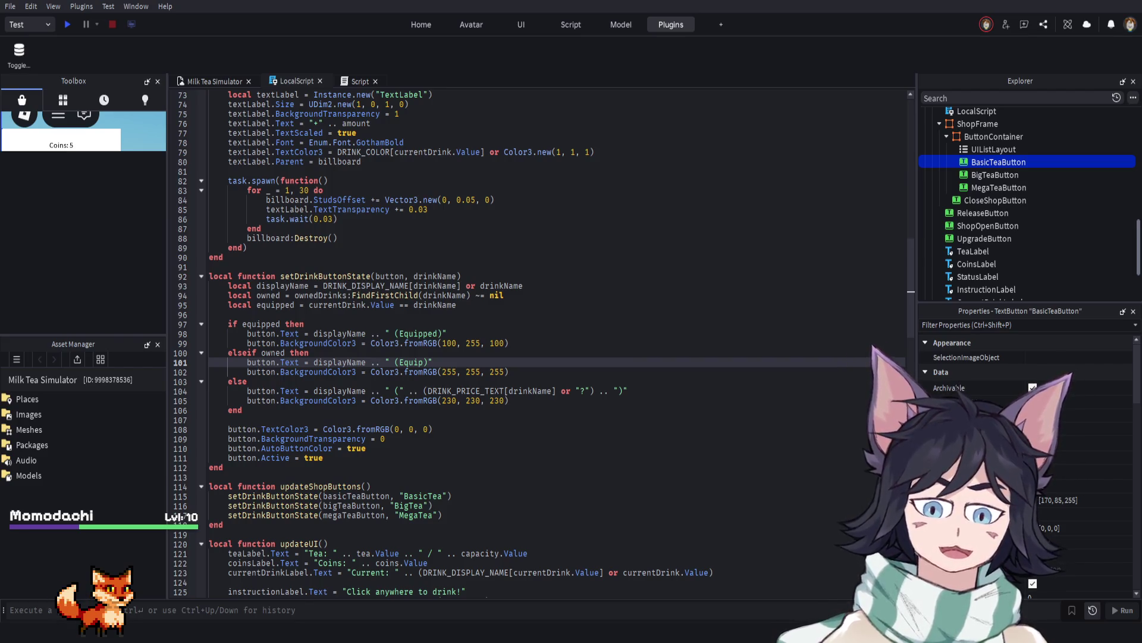
mouse_move(357, 458)
left_mouse_down()
mouse_move(280, 438)
mouse_move(250, 410)
mouse_move(464, 279)
mouse_move(211, 276)
left_mouse_up()
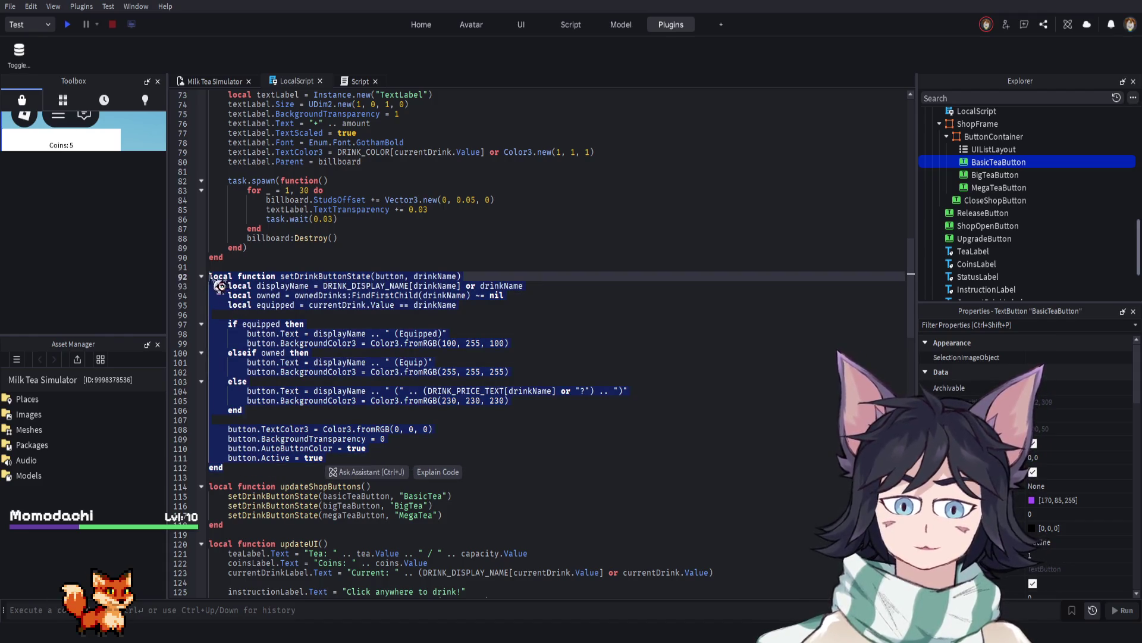
type("local function setDrinkButtonState(button, drinkName) \tlocal displayName = DRINK_DISPLAY_NAME[drinkName] or drinkName \tlocal owned = ownedDrinks:FindFirstChild(drinkName) ~= nil \tlocal equipped = currentDrink.Value == drinkName  \tif equipped then \t\tbutton.Text = displayName .. \" ✓\" \t\tbutton.BackgroundColor3 = Color3.fromRGB(100, 255, 100) \t\tbutton.BorderColor3 = Color3.fromRGB(0, 0, 0) \t\tbutton.BorderSizePixel = 1 \telseif owned then \t\tbutton.Text = displayName .. \" (Equip)\" \t\tbutton.BackgroundColor3 = Color3.fromRGB(255, 255, 255) \t\tbutton.BorderColor3 = Color3.fromRGB(0, 0, 0) \t\tbutton.BorderSizePixel = 1 \telse \t\tbutton.Text = displayName .. \" (\" .. (DRINK_PRICE_TEXT[drinkName] or \"?\") .. \")\" \t\tbutton.BackgroundColor3 = Color3.fromRGB(230, 230, 230) \t\tbutton.BorderColor3 = Color3.fromRGB(0, 0, 0) \t\tbutton.BorderSizePixel = 1 \tend  \tbutton.TextColor3 = Color3.fromRGB(0, 0, 0) \tbutton.BackgroundTransparency = 0 \tbutton.AutoButtonColor = true \tbutton.Active = true end")
scroll(484, 356, "down", 1)
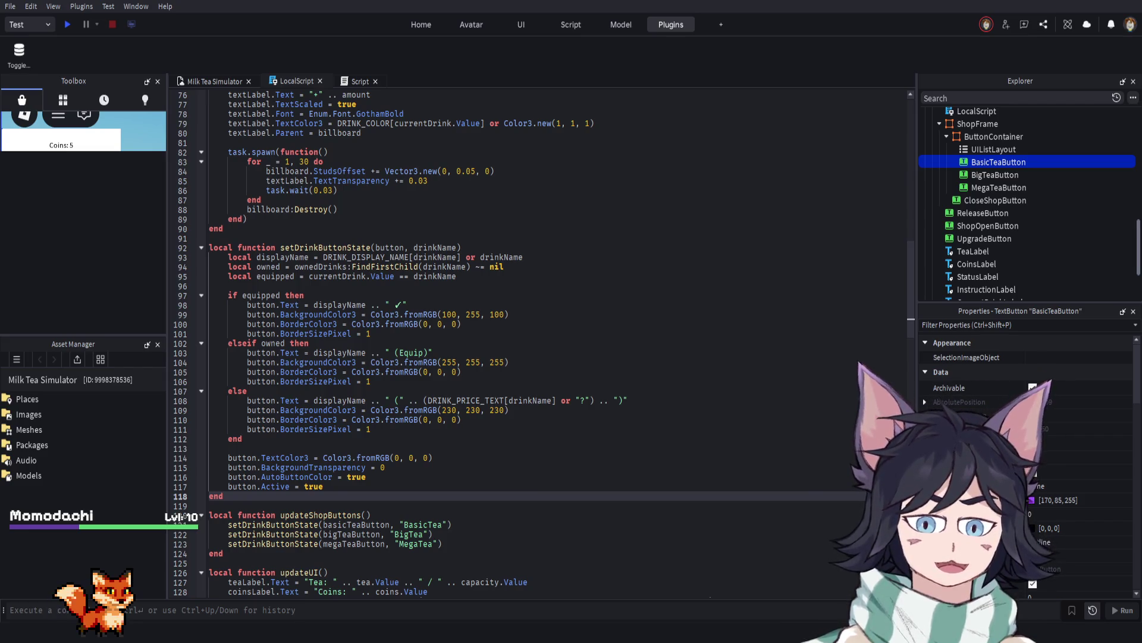
left_click(67, 25)
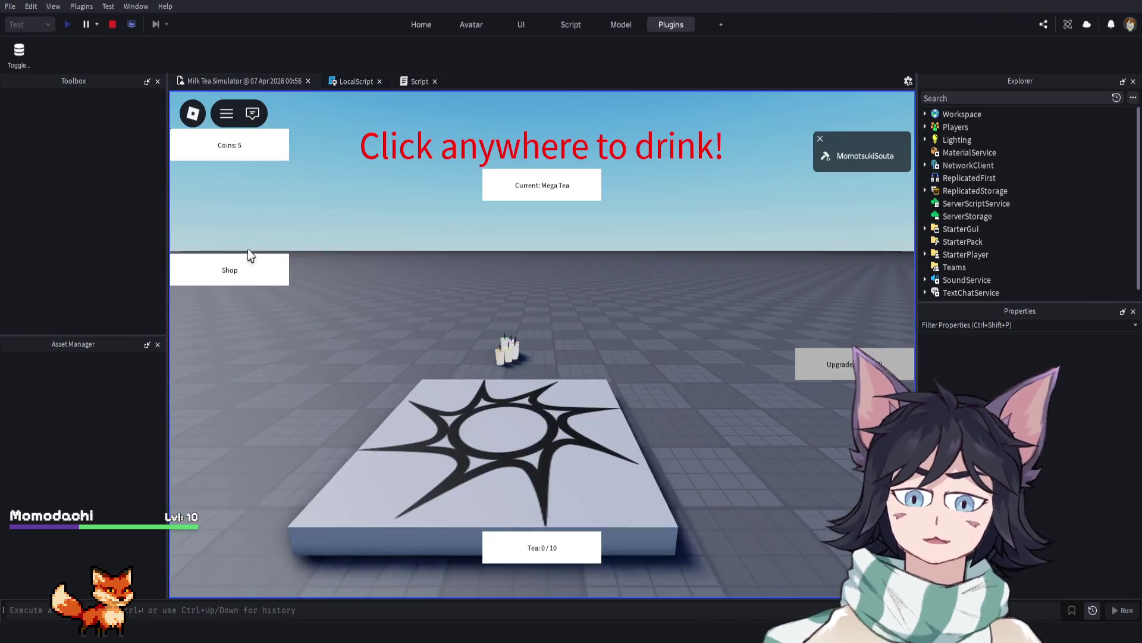
left_click(271, 271)
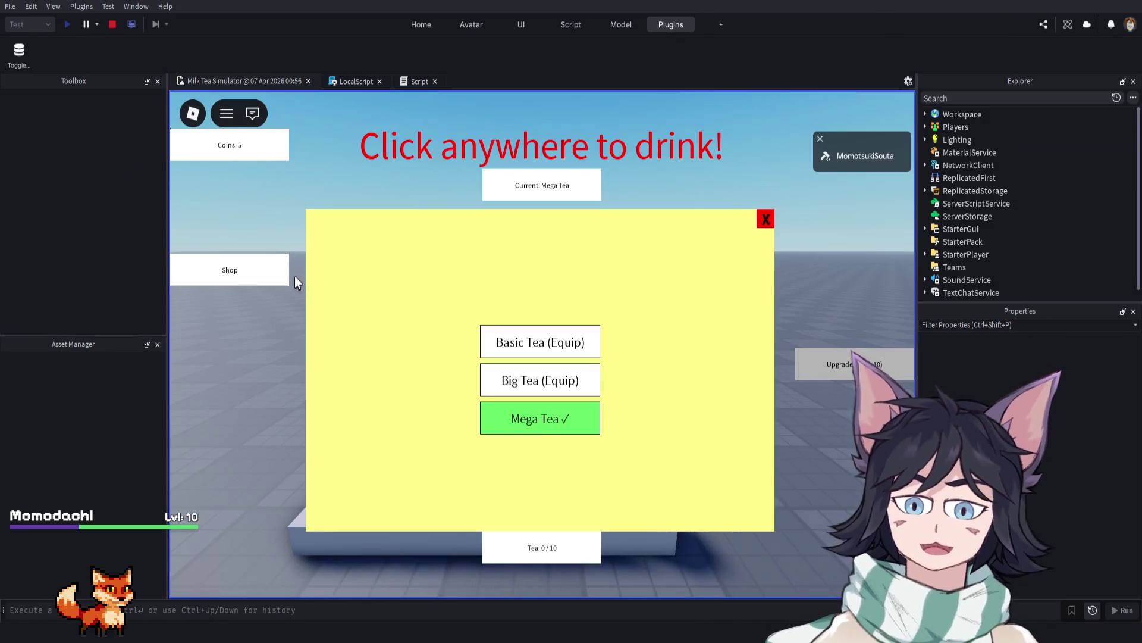
Cycle through Basic, Big and Mega Tea, finish on Big Tea, and close the shop.
left_click(538, 341)
left_click(407, 386)
left_click(357, 418)
left_click(376, 421)
left_click(376, 422)
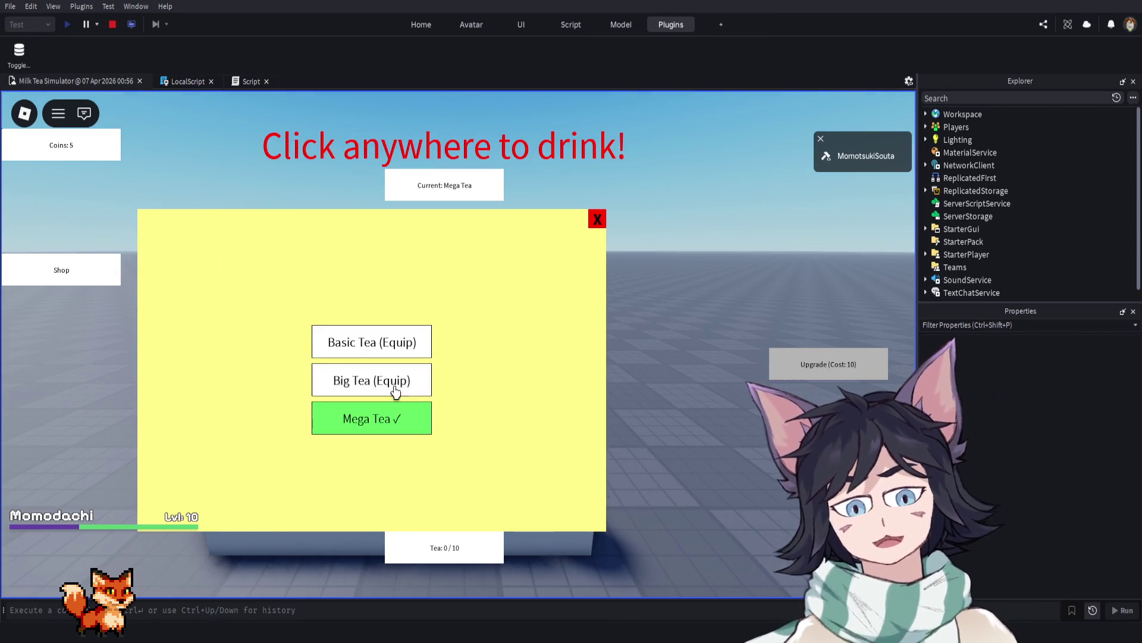
left_click(390, 357)
left_click(375, 383)
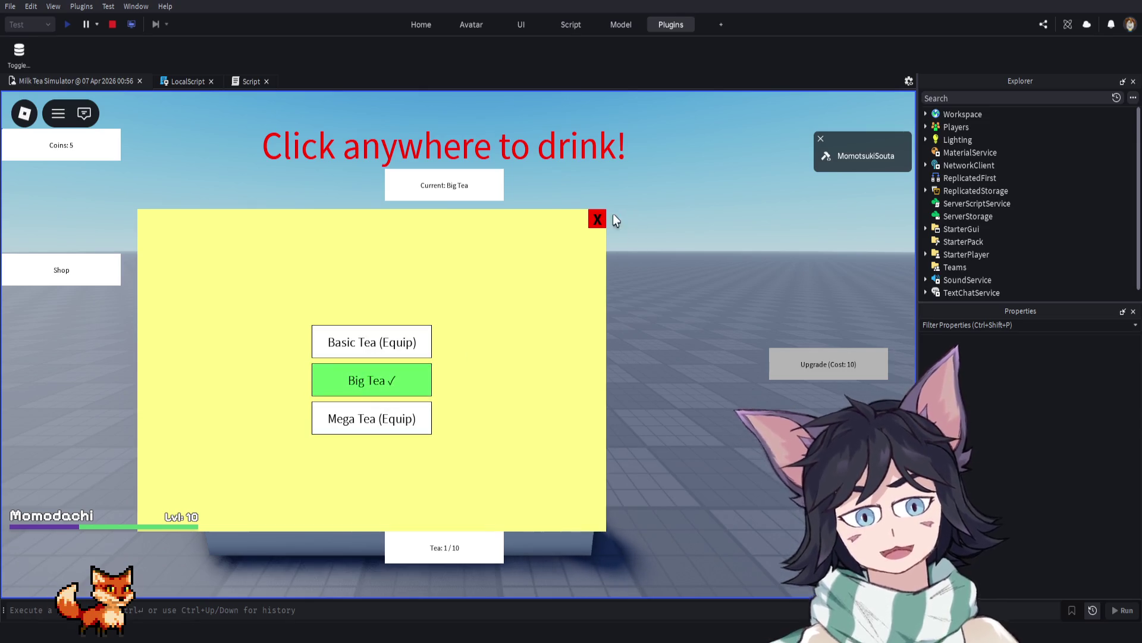
left_click(597, 219)
left_click(131, 25)
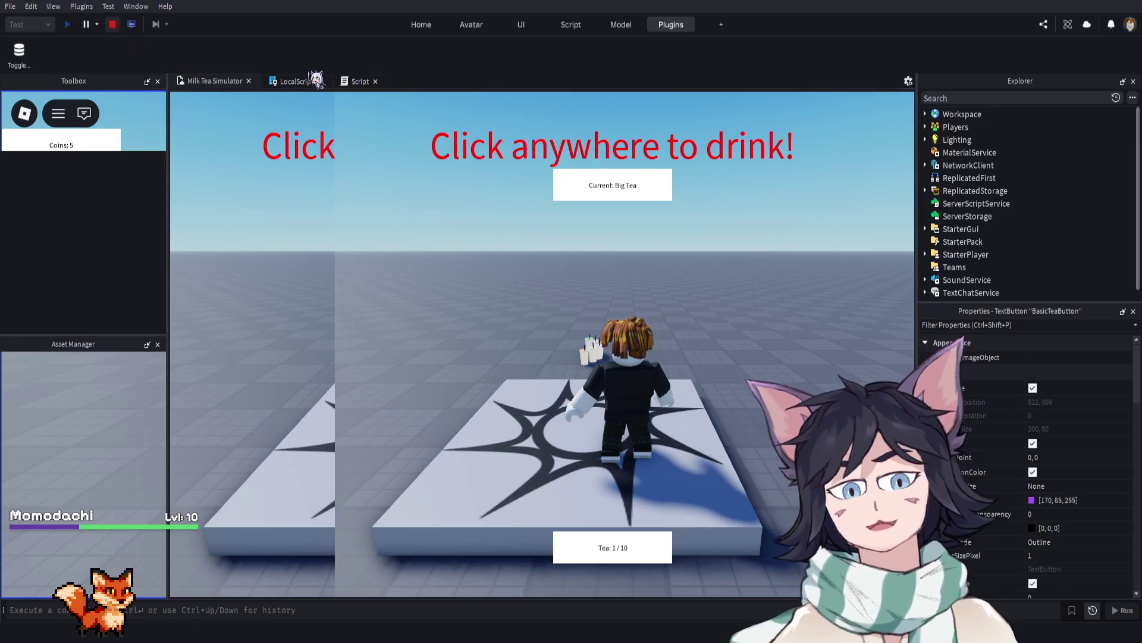
Stop the playtest, replace line 98's ✓ with ' (Equipped)', and start a new playtest.
key("shift+F5")
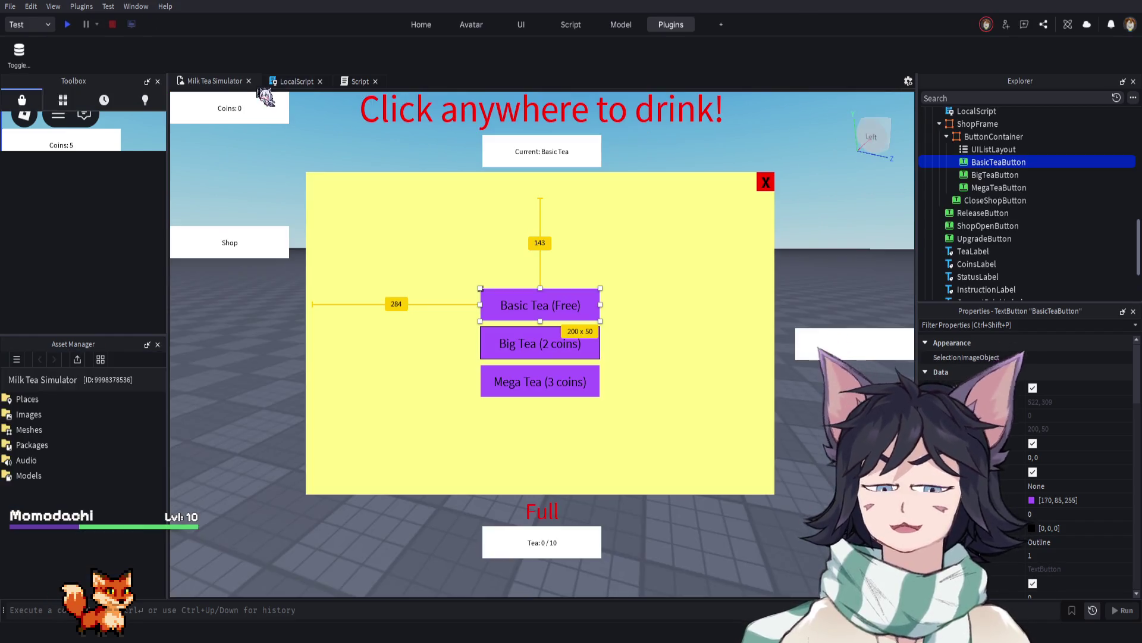
left_click(292, 81)
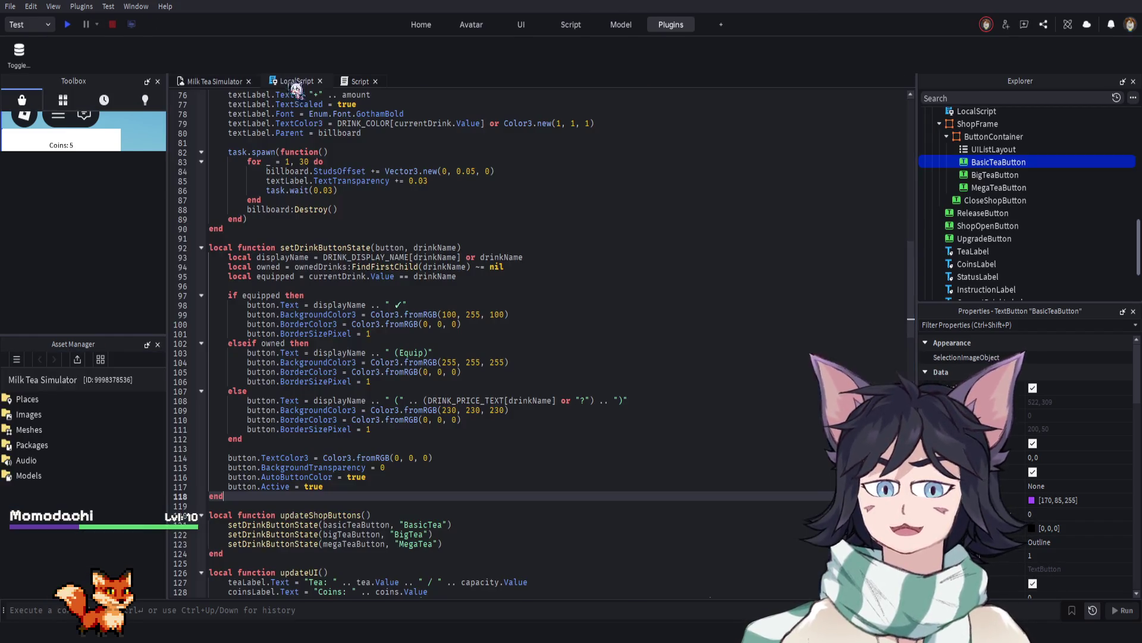
left_click(408, 305)
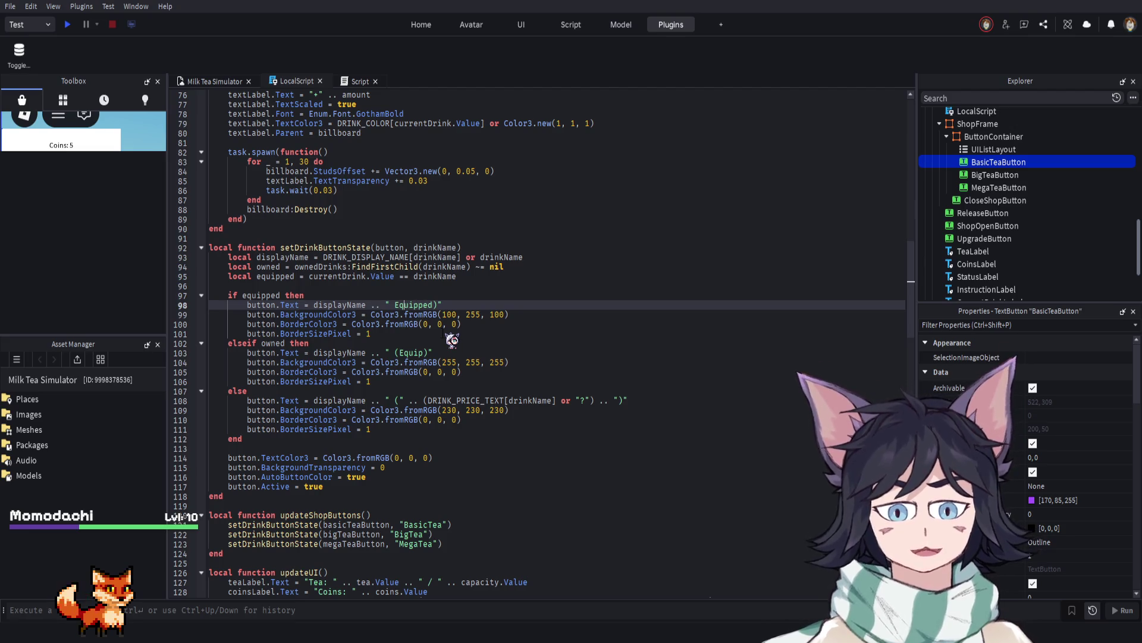
left_click(67, 25)
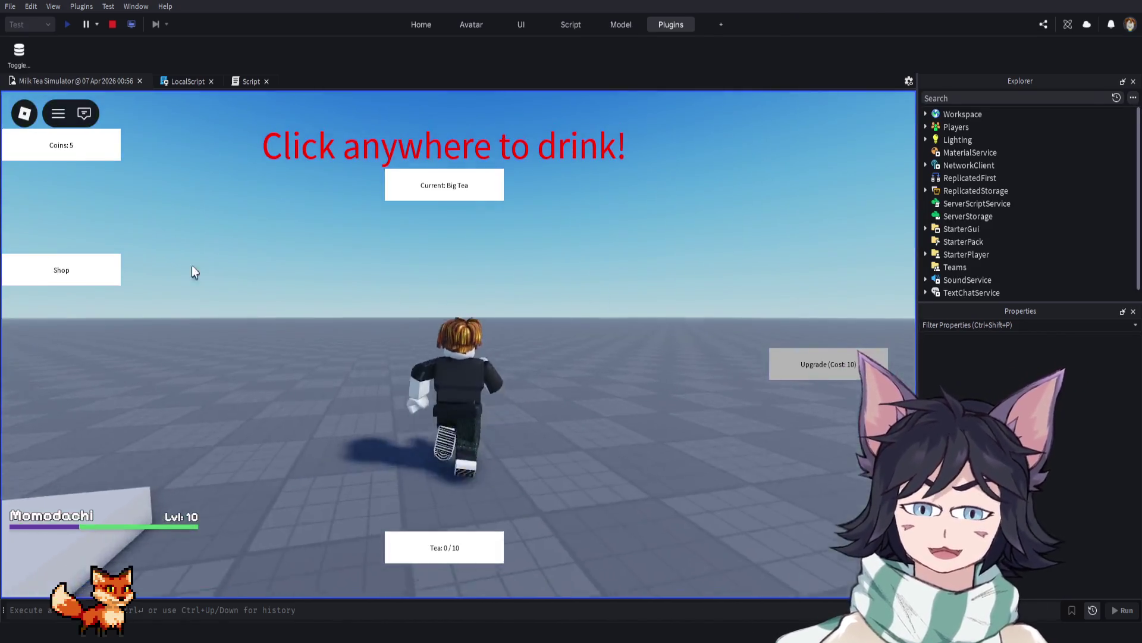
Equip Basic Tea in the shop, close it, walk the avatar forward, then view the LocalScript code.
left_click(62, 269)
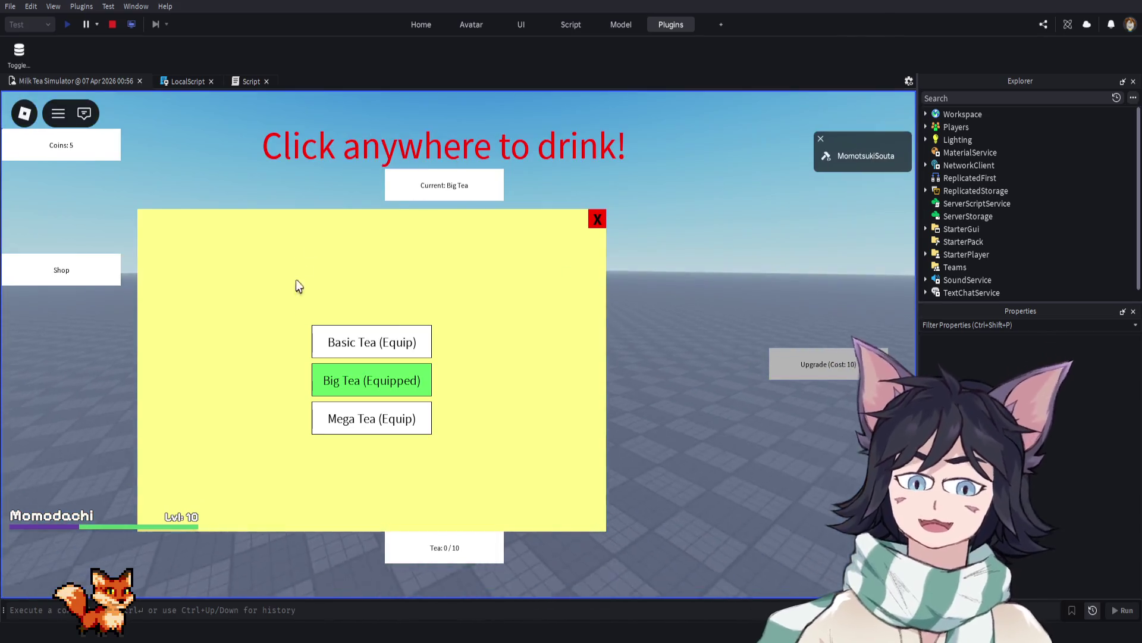
left_click(365, 344)
left_click(598, 219)
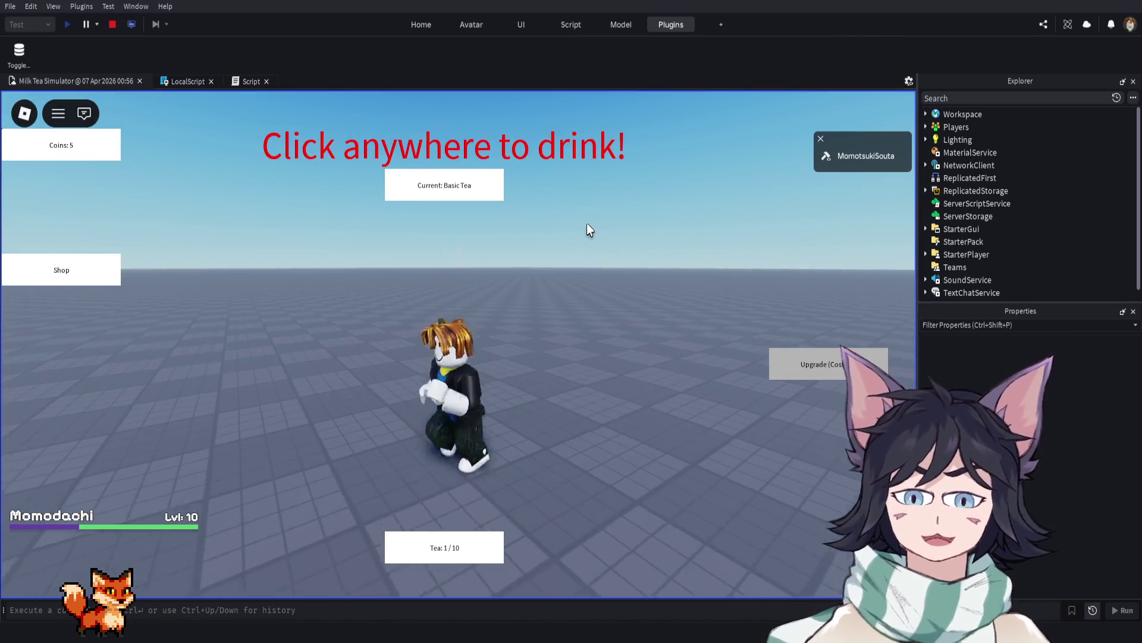
key("w")
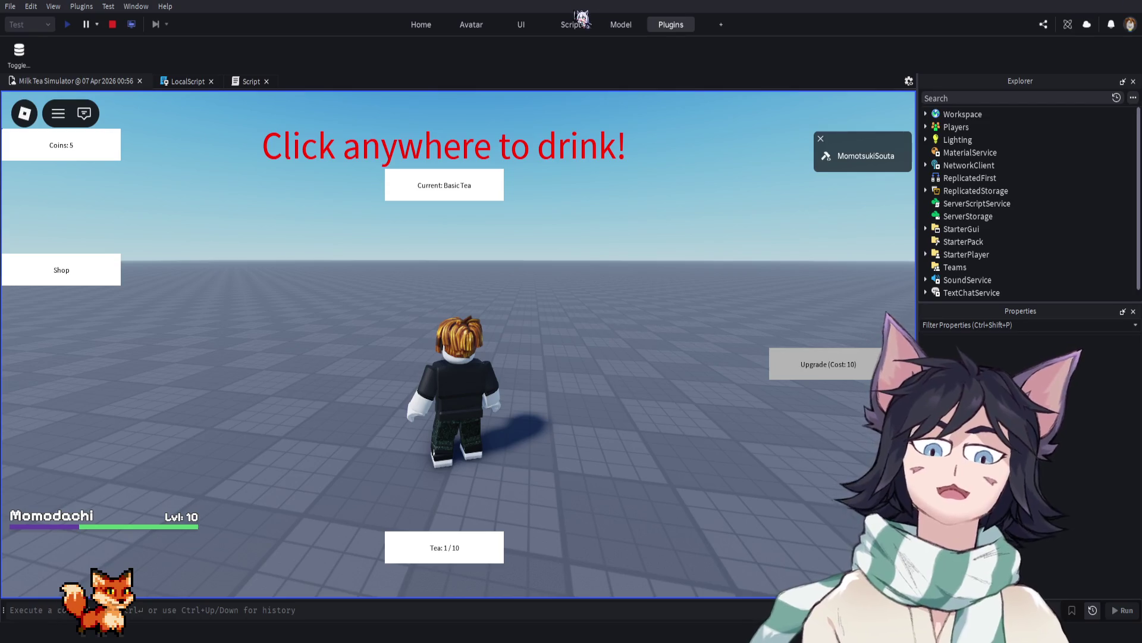
mouse_move(484, 179)
left_mouse_down()
mouse_move(480, 236)
mouse_move(481, 197)
left_mouse_up()
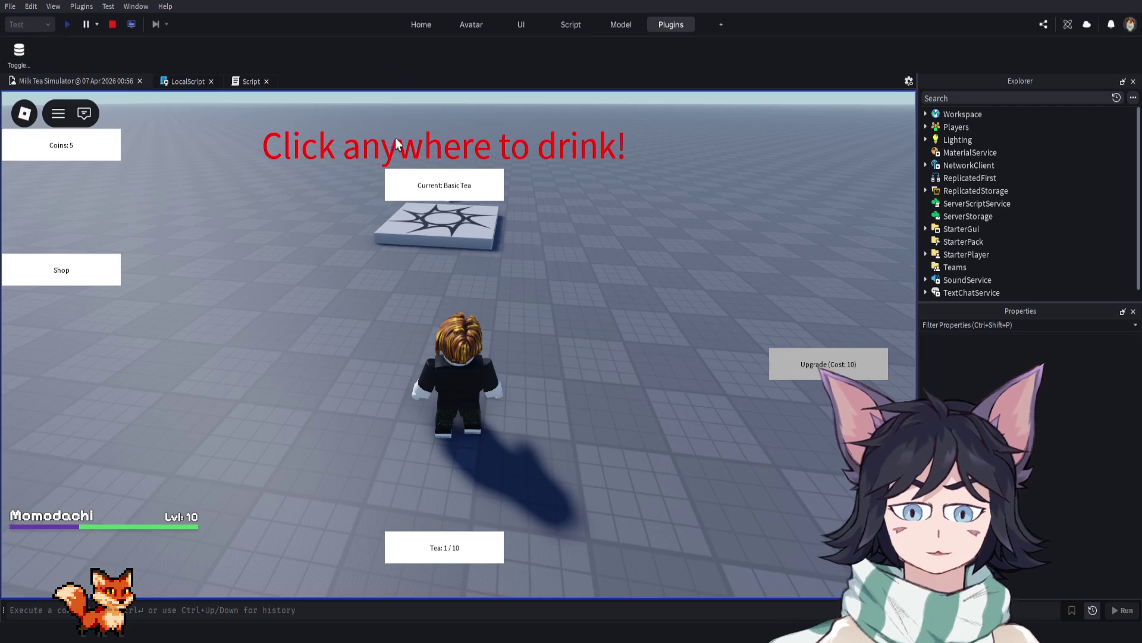
left_click(207, 87)
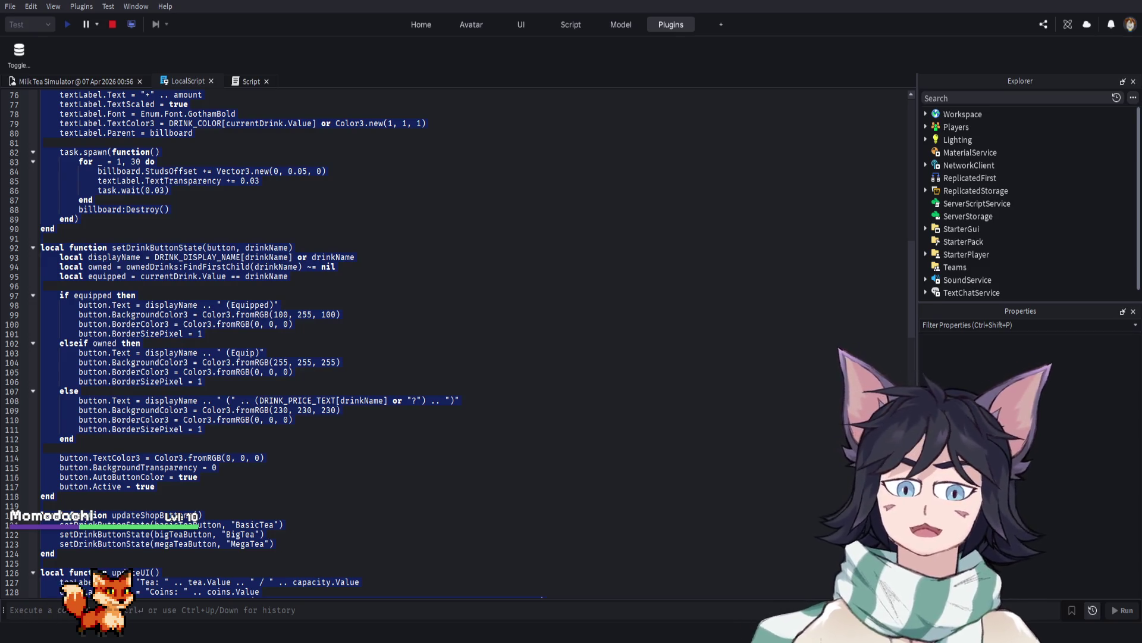
Back in the running game, reposition the camera and open and close the drink shop twice.
left_click(536, 316)
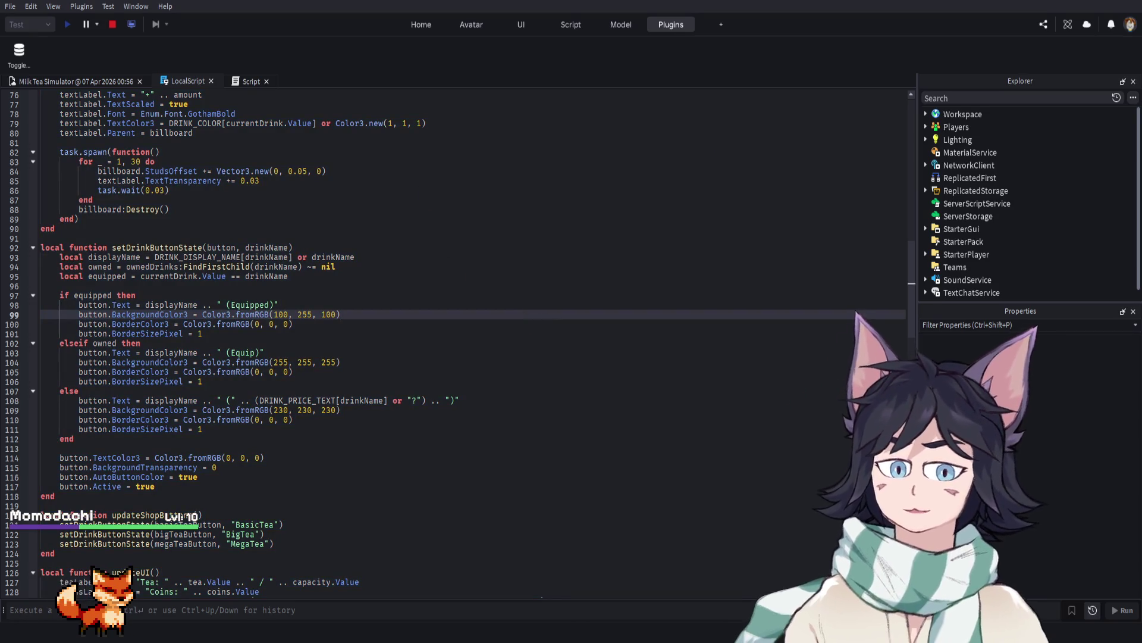
left_click(113, 82)
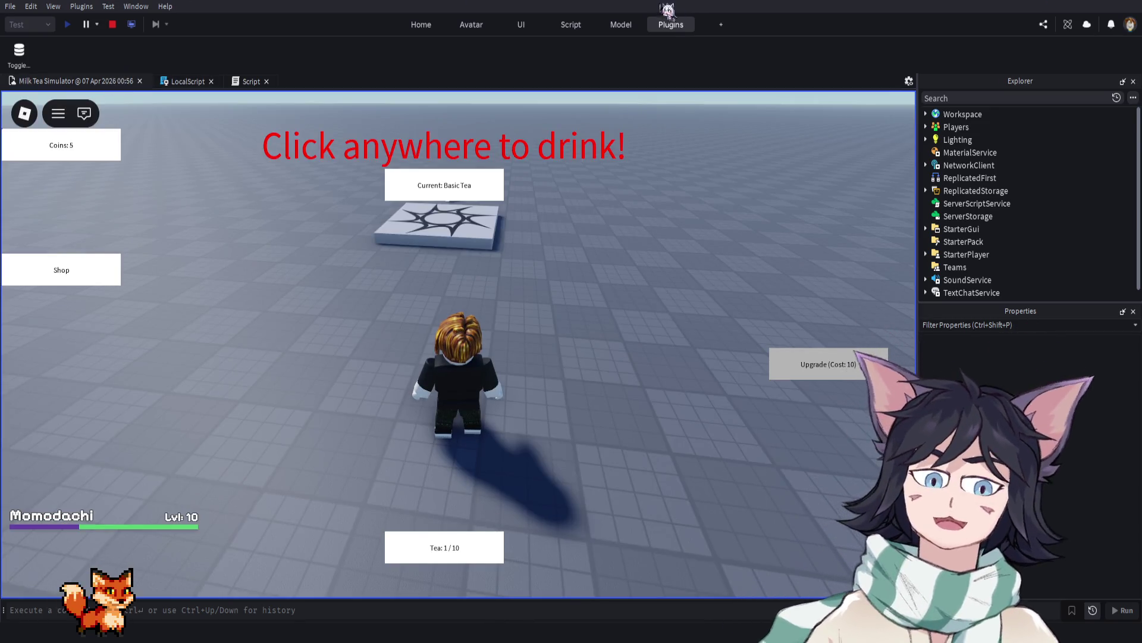
left_click_drag(454, 357, 453, 291)
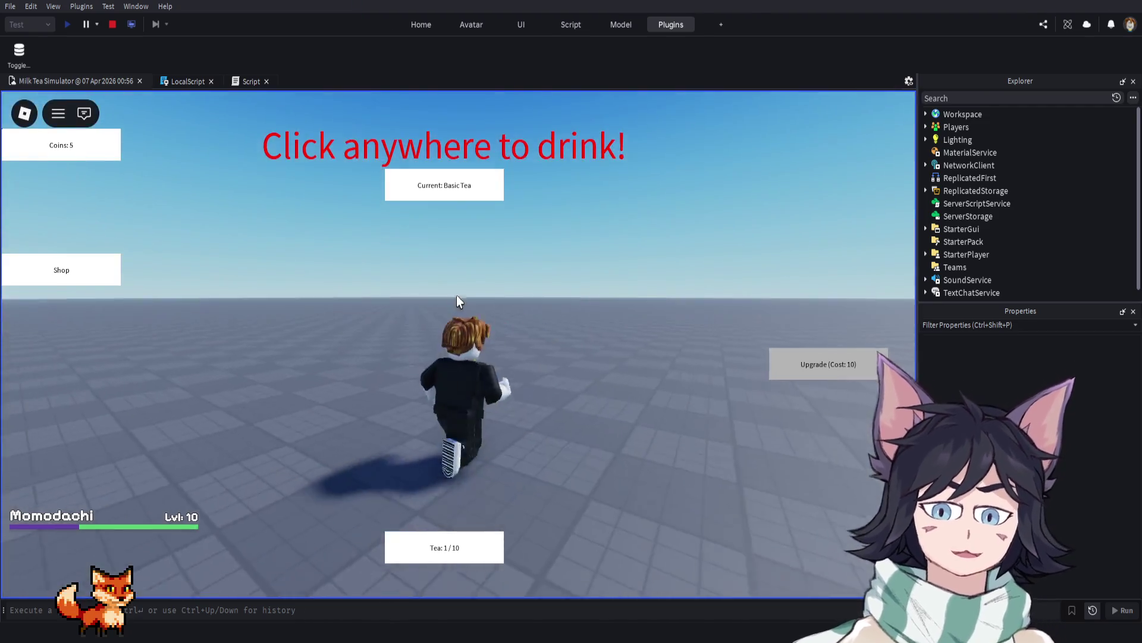
mouse_move(380, 207)
left_mouse_down()
mouse_move(390, 282)
mouse_move(379, 304)
mouse_move(235, 314)
mouse_move(38, 280)
mouse_move(384, 270)
mouse_move(505, 245)
mouse_move(481, 280)
mouse_move(448, 270)
mouse_move(529, 257)
left_mouse_up()
left_click(72, 273)
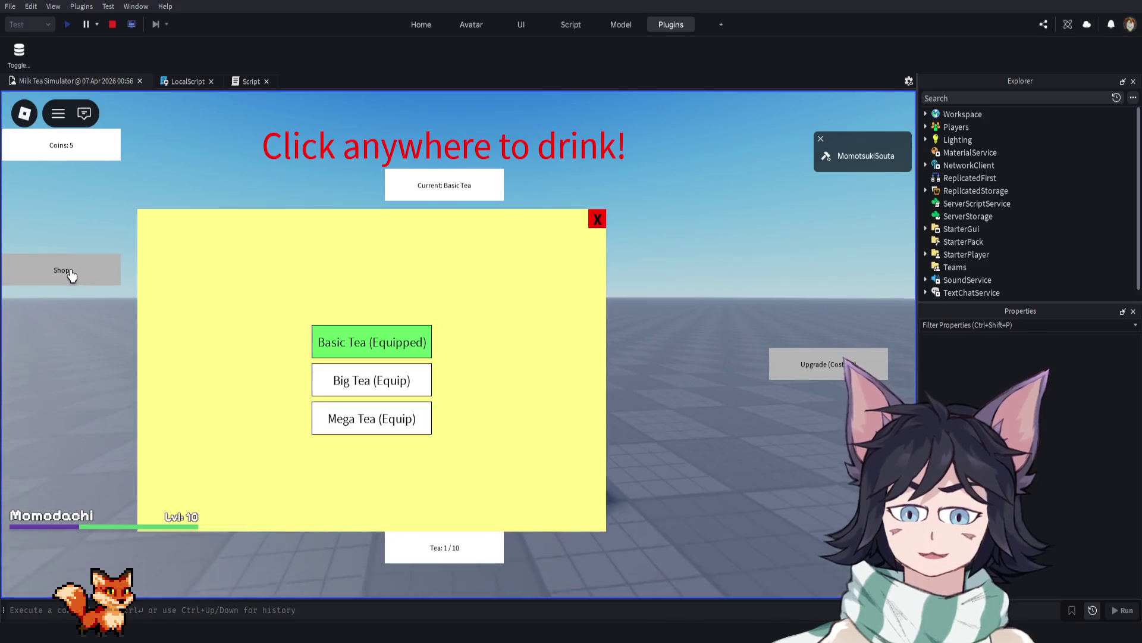
left_click(598, 222)
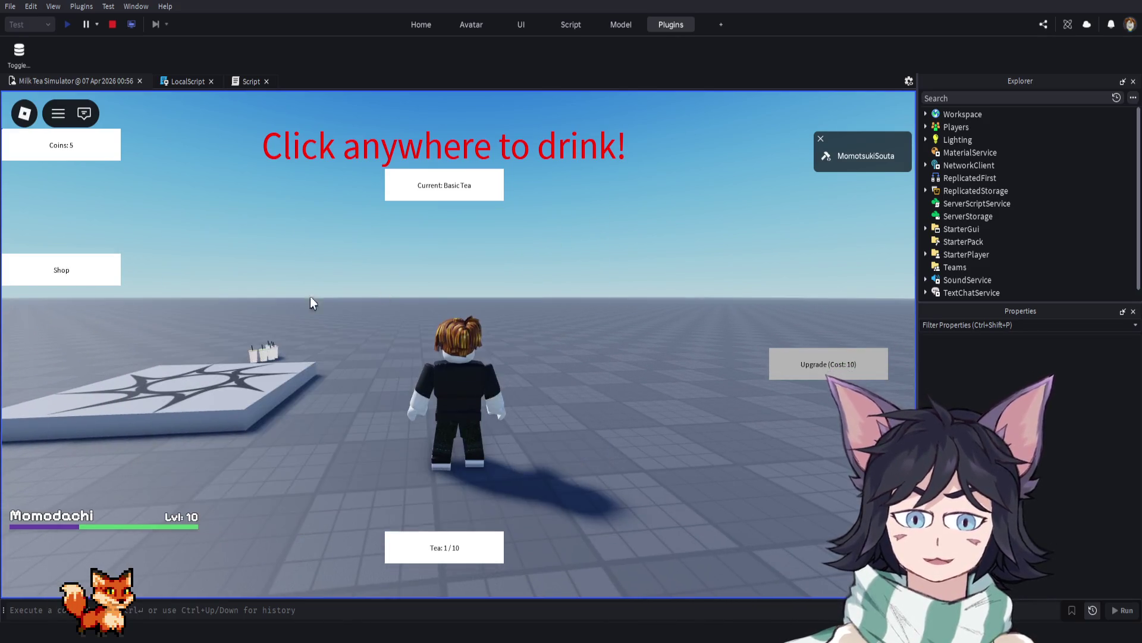
left_click(66, 282)
left_click(598, 218)
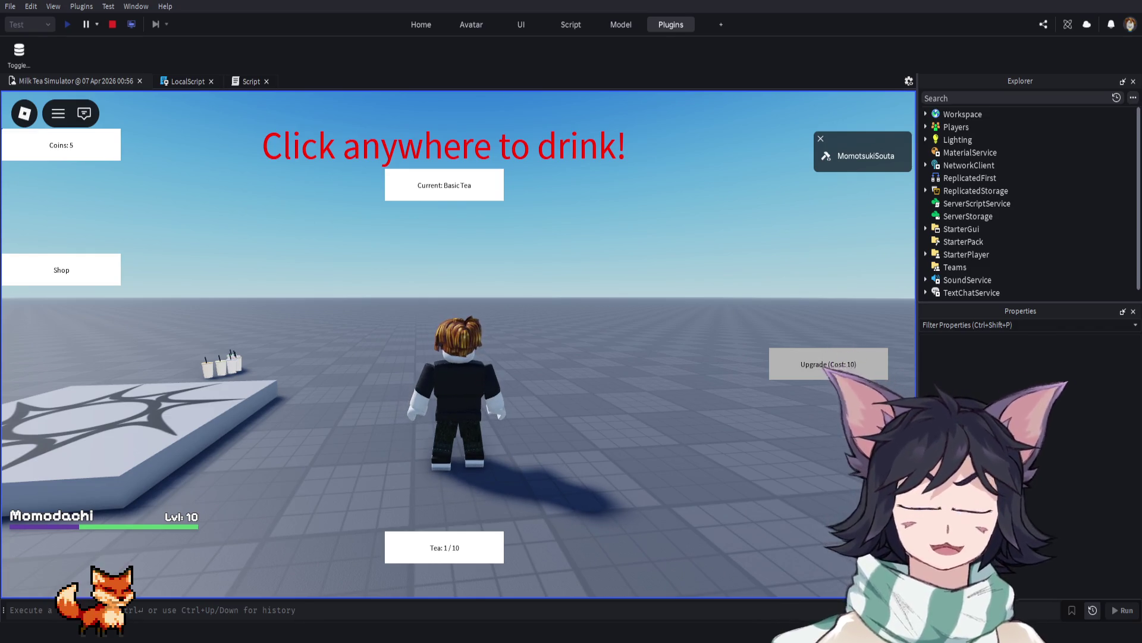
Select all of the LocalScript code.
left_click(178, 82)
left_click(232, 125)
key("ctrl+a")
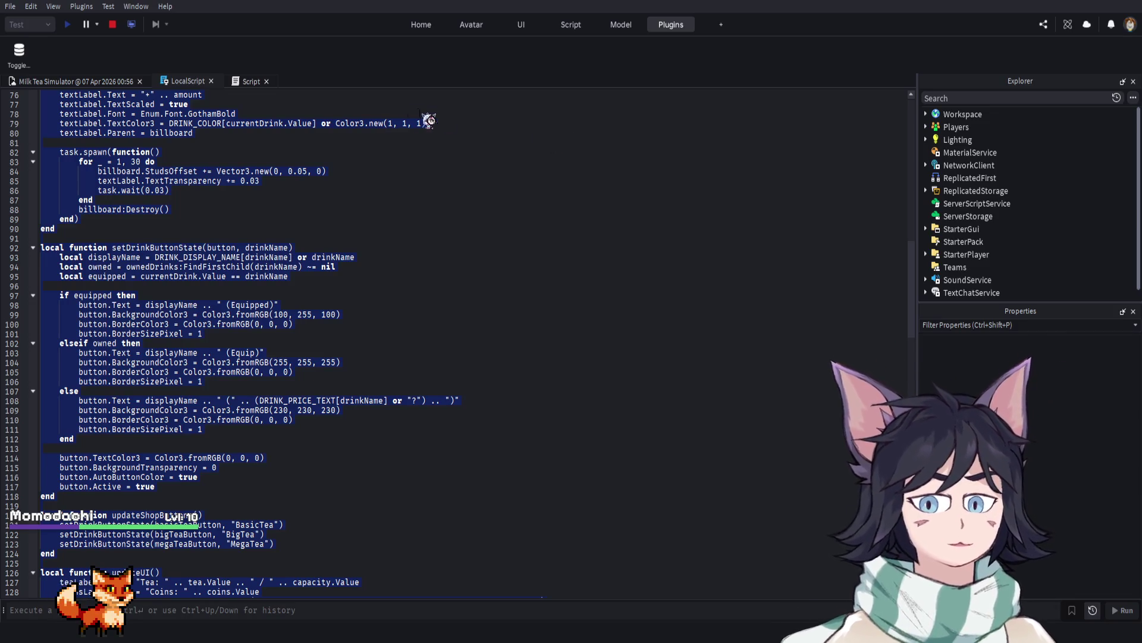
Select the entire server Script code, then go back to the Milk Tea Simulator playtest.
left_click(252, 81)
key("ctrl+a")
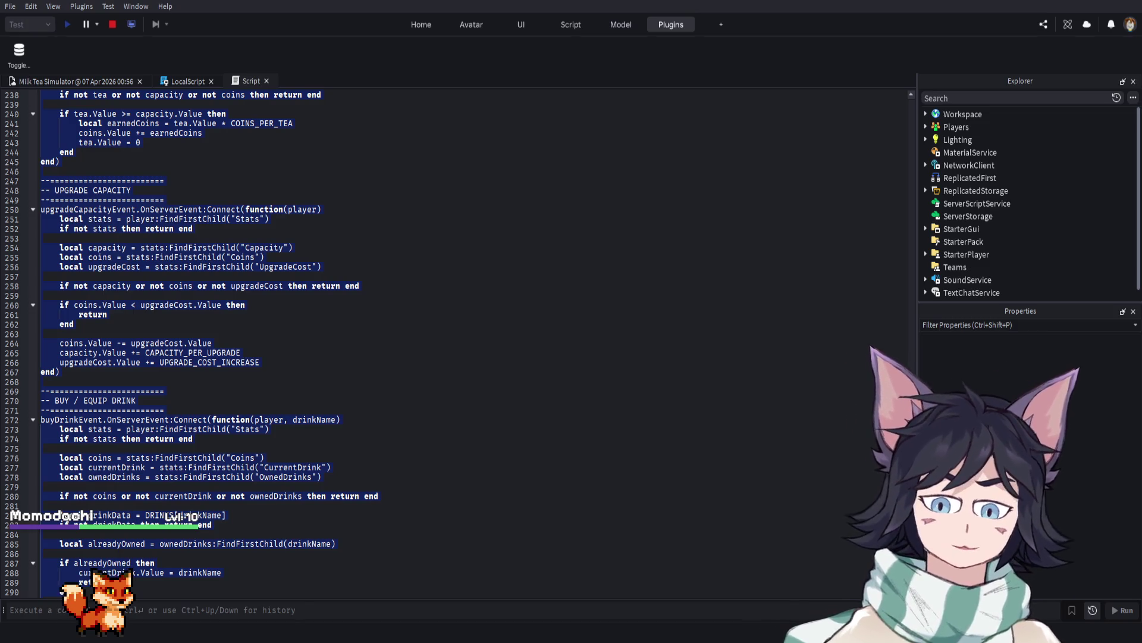
left_click(134, 84)
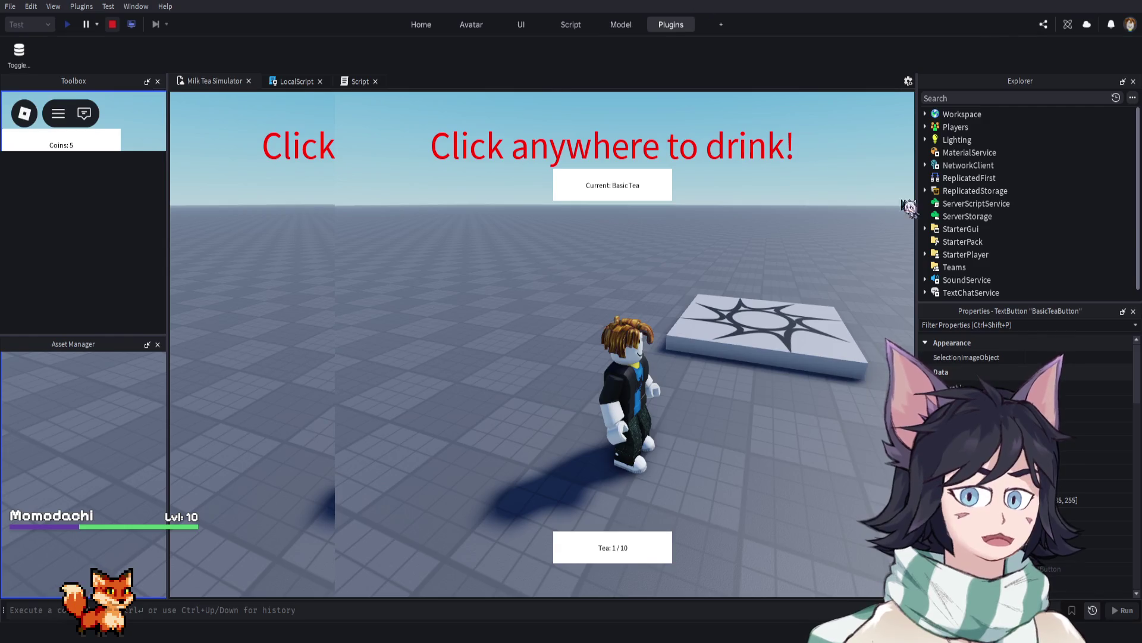
Stop the playtest and bring up the LocalScript's code in the script editor.
key("shift+F5")
scroll(1006, 187, "up", 5)
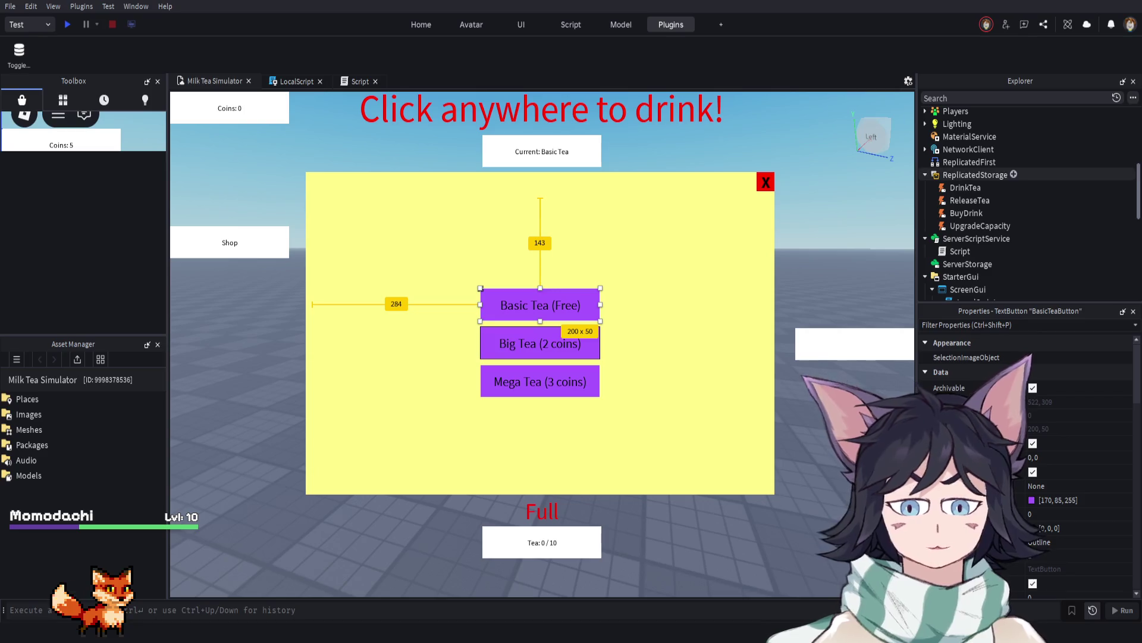
left_click(1017, 177)
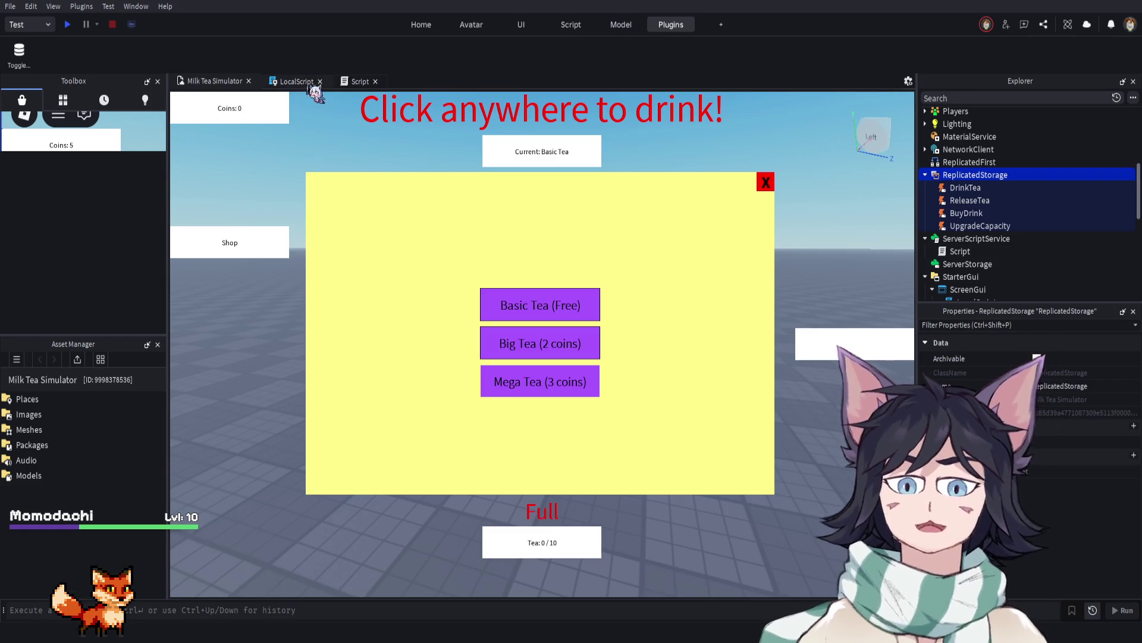
left_click(308, 82)
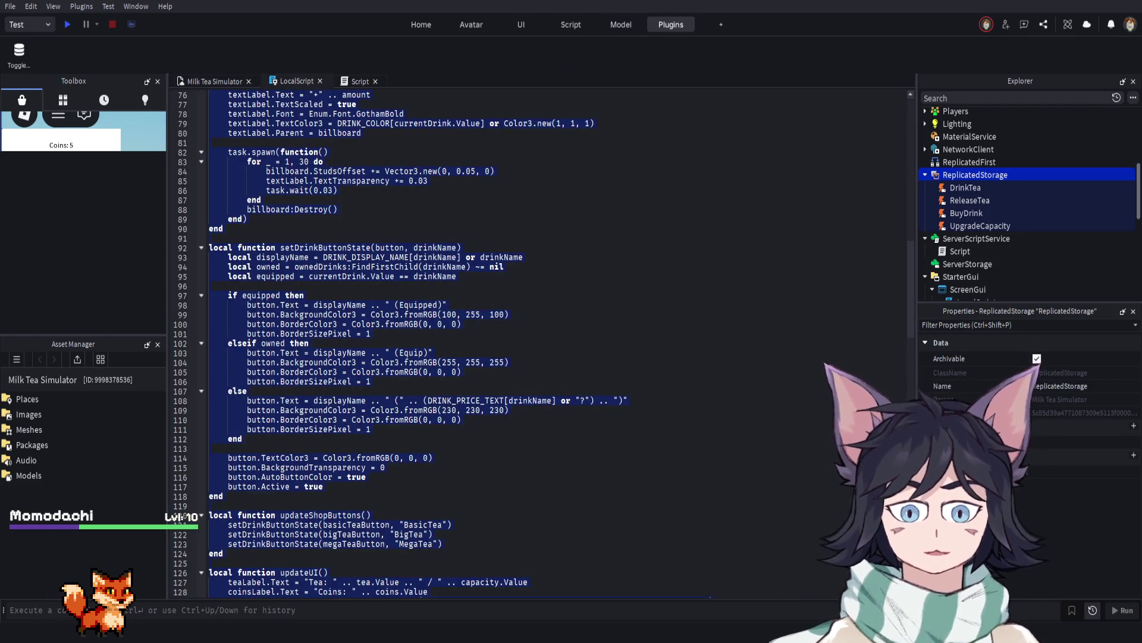
Paste the resetDataEvent reference and F6 InputBegan handler into the LocalScript around line 157.
left_click(479, 372)
scroll(392, 377, "up", 3)
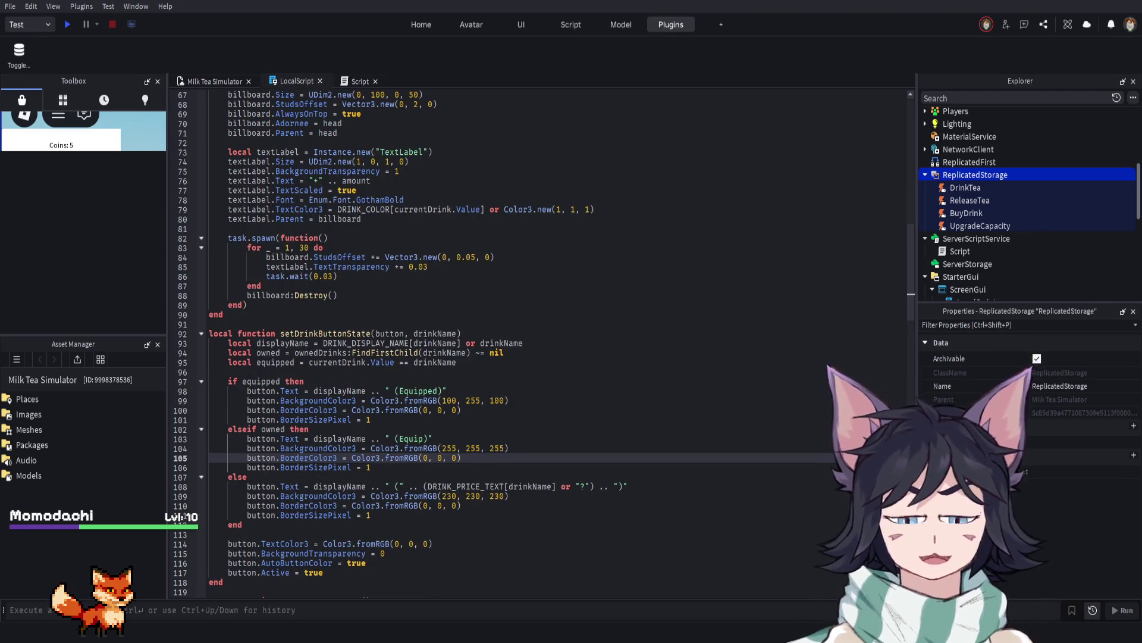
scroll(337, 382, "up", 3)
scroll(337, 383, "down", 20)
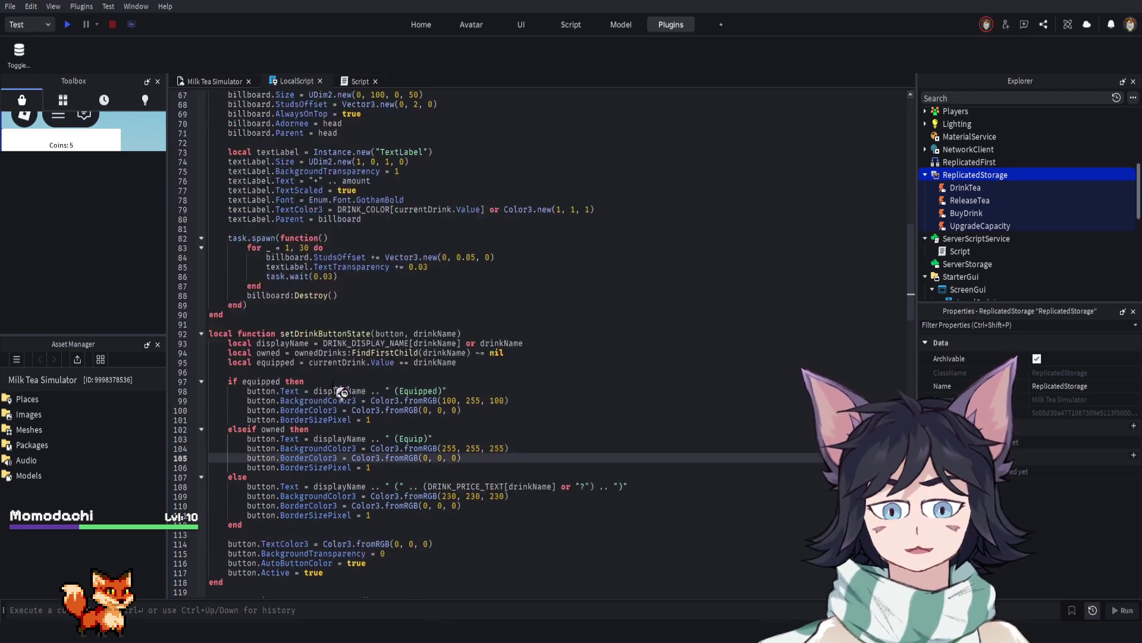
scroll(348, 448, "up", 5)
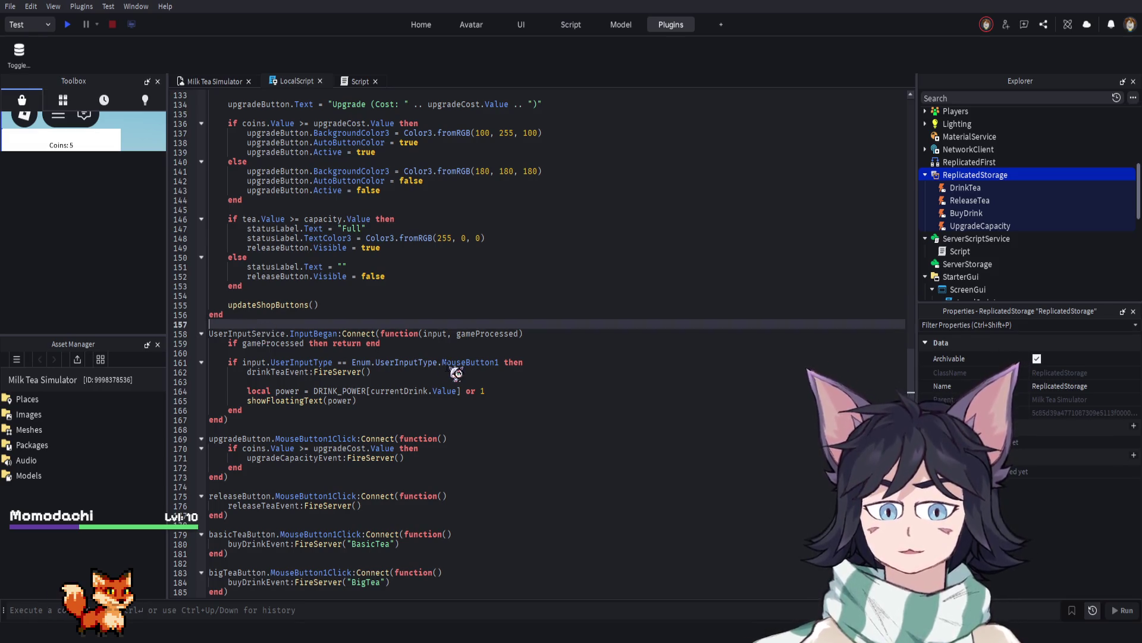
scroll(455, 372, "down", 10)
scroll(452, 396, "up", 7)
type("local resetDataEvent = replicatedStorage:WaitForChild(\"ResetData\")  UserInputService.InputBegan:Connect(function(input, gameProcessed) \tif gameProcessed then return end  \tif input.KeyCode == Enum.KeyCode.F6 then \t\tprint(\"F6 pressed → Resetting data\") \t\tresetDataEvent:FireServer() \tend end)")
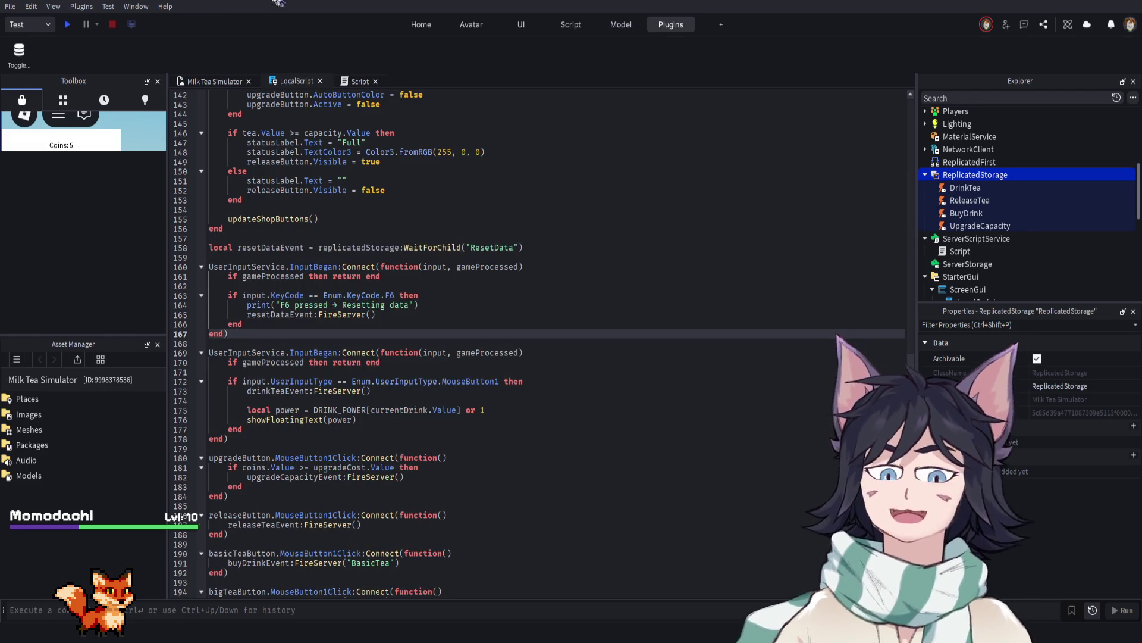
left_click(527, 258)
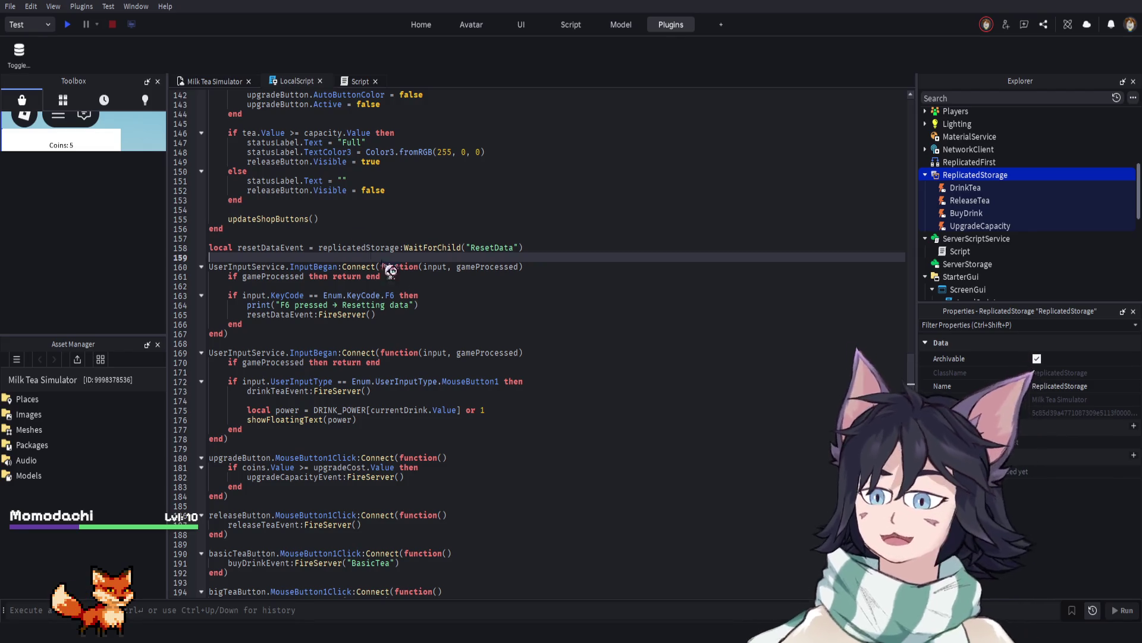
left_click(360, 81)
Jump to the top of the server Script and scroll through its code.
key("ctrl+a")
left_click(417, 266)
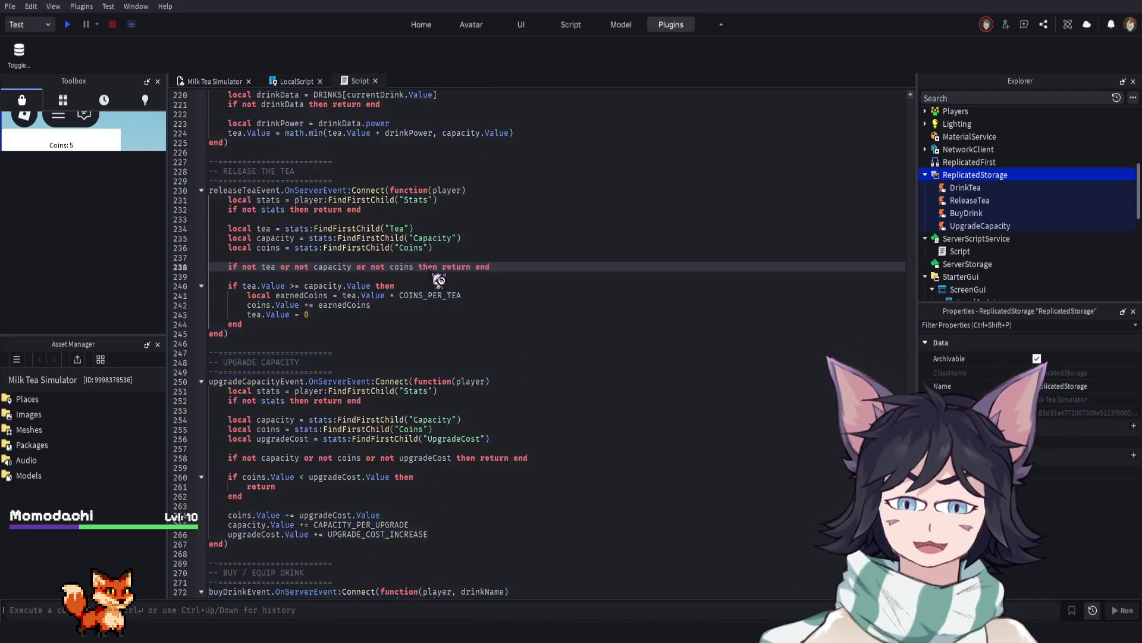
scroll(416, 267, "up", 3)
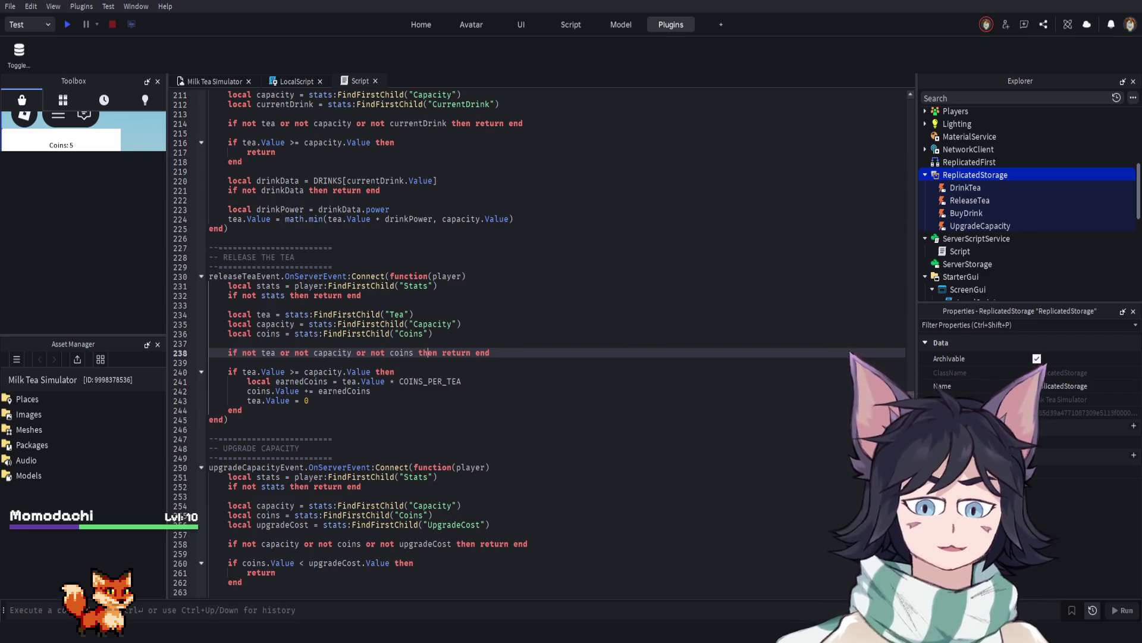
scroll(556, 345, "down", 20)
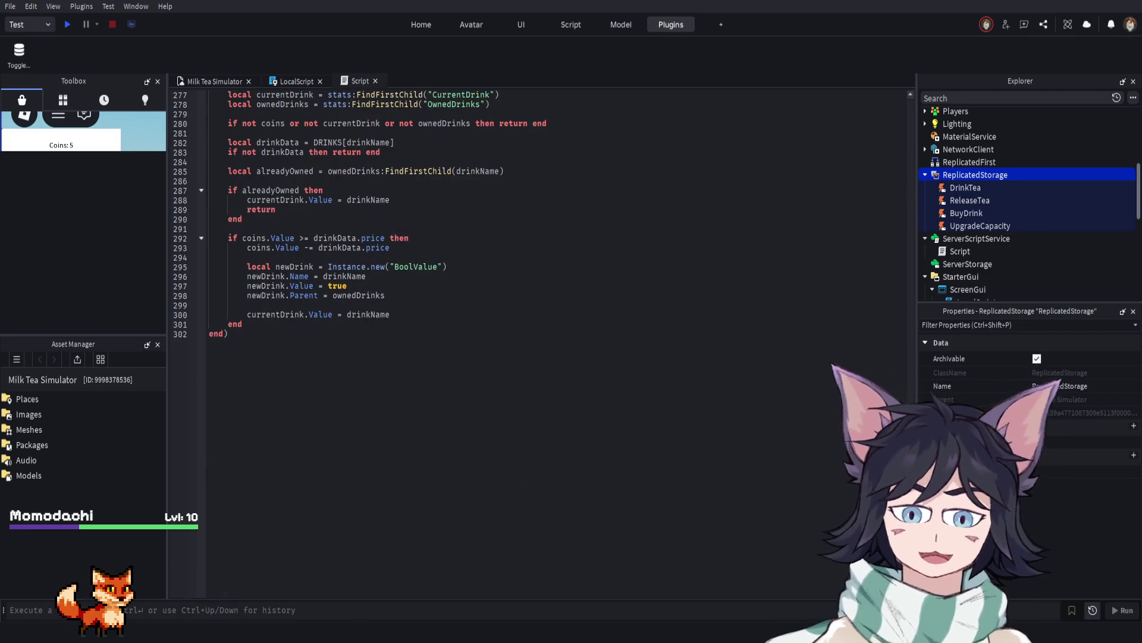
key("ctrl+Home")
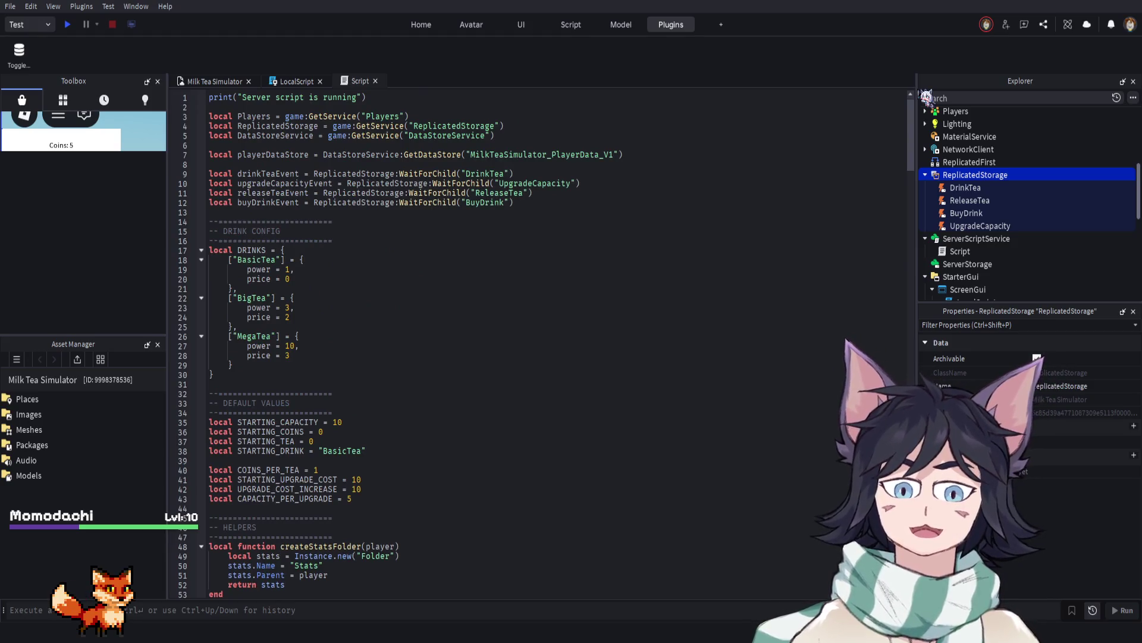
scroll(917, 136, "down", 9)
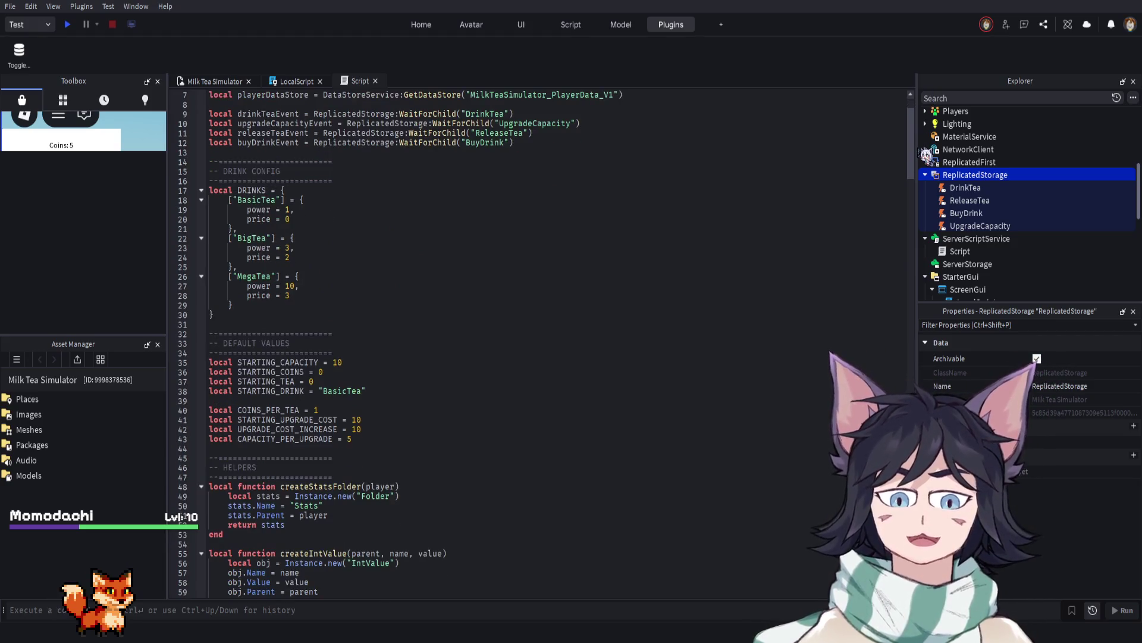
scroll(921, 179, "up", 9)
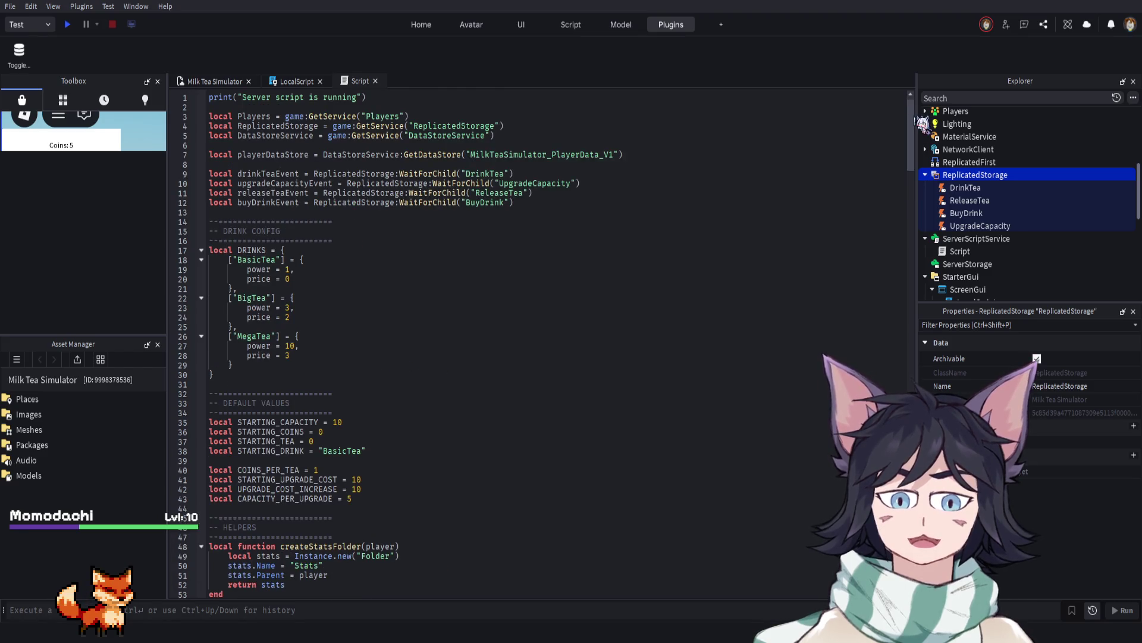
scroll(922, 123, "down", 20)
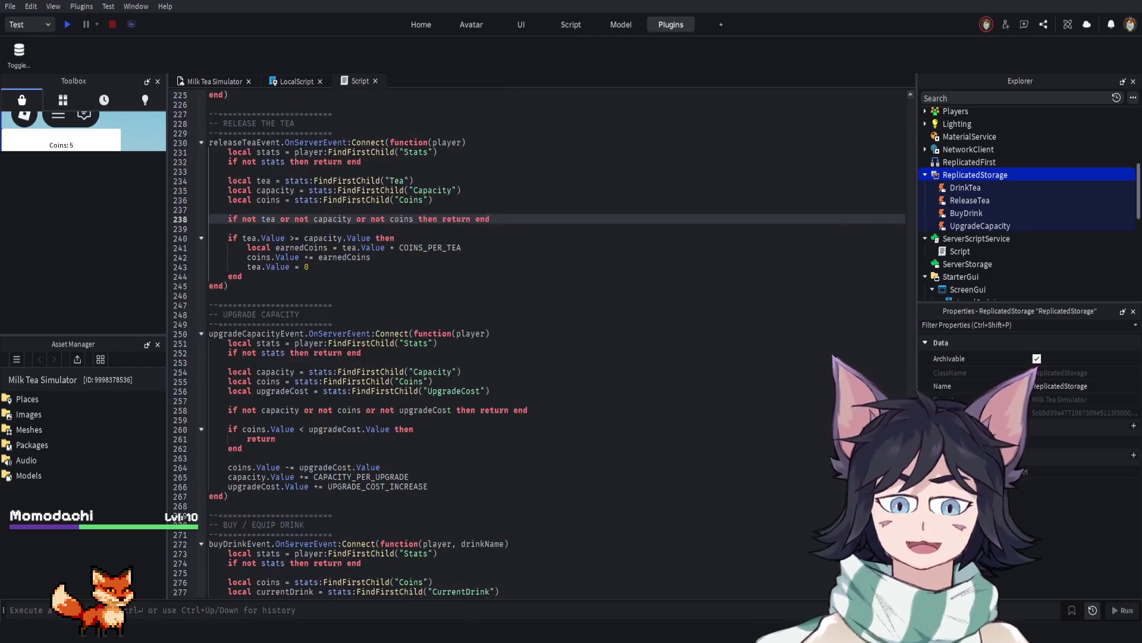
scroll(267, 500, "down", 12)
Append the server resetDataEvent handler after line 302 at the end of the Script.
left_click(261, 528)
key("Return")
key("Return")
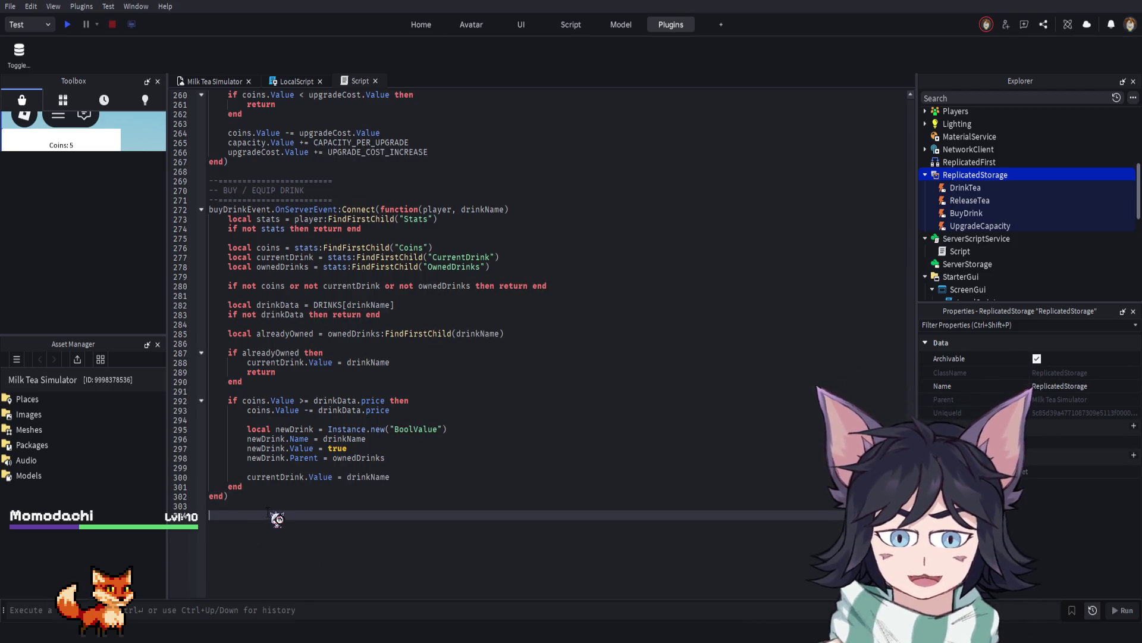
type("local resetDataEvent = ReplicatedStorage:WaitForChild(\"ResetData\")  resetDataEvent.OnServerEvent:Connect(function(player) \tprint(\"Resetting data for:\", player.Name)  \tlocal userId = player.UserId  \t-- 1. Delete from DataStore \tlocal success, err = pcall(function() \t\tplayerDataStore:RemoveAsync(\"player_\" .. userId) \tend)  \tif not success then \t\twarn(\"Failed to wipe data:\", err) \t\treturn \tend  \t-- 2. Reset in-game stats \tlocal stats = player:FindFirstChild(\"Stats\") \tif stats then \t\tstats:Destroy() \tend  \t-- 3. Reapply default data \tlocal defaultData = buildDefaultData() \tapplyPlayerData(player, defaultData)  \tprint(\"Data wiped + reset complete\") end)")
left_click(215, 317)
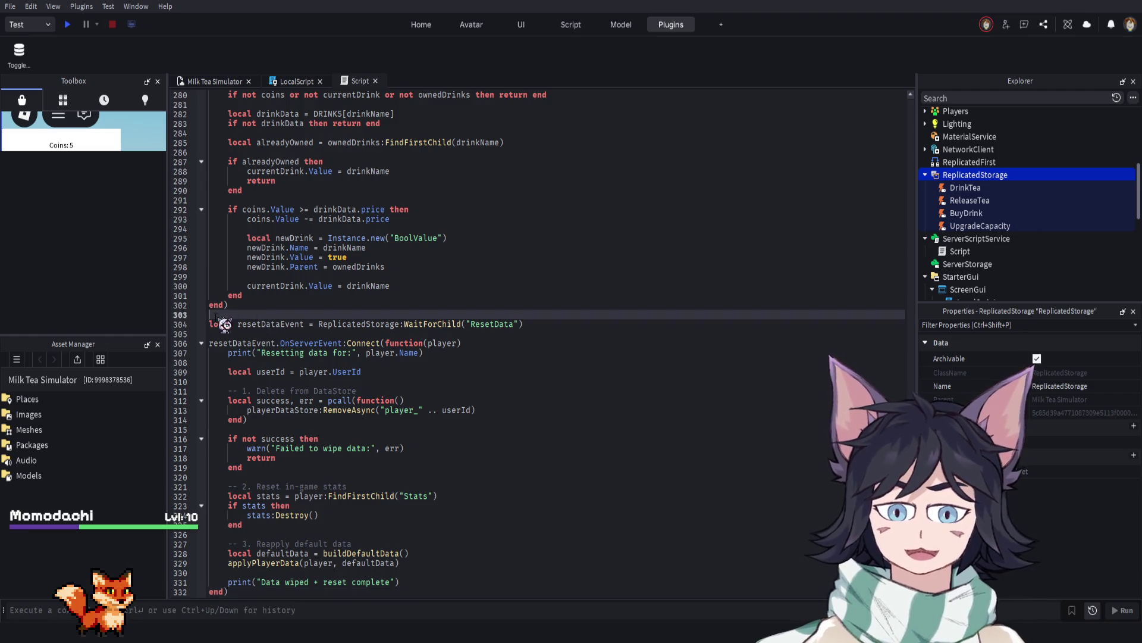
scroll(326, 328, "up", 3)
scroll(327, 327, "up", 3)
Paste a copy of the BUY / EQUIP DRINK header above the handler and rename it DataReset.
left_click_drag(336, 181, 222, 169)
key("ctrl+c")
left_click(247, 487)
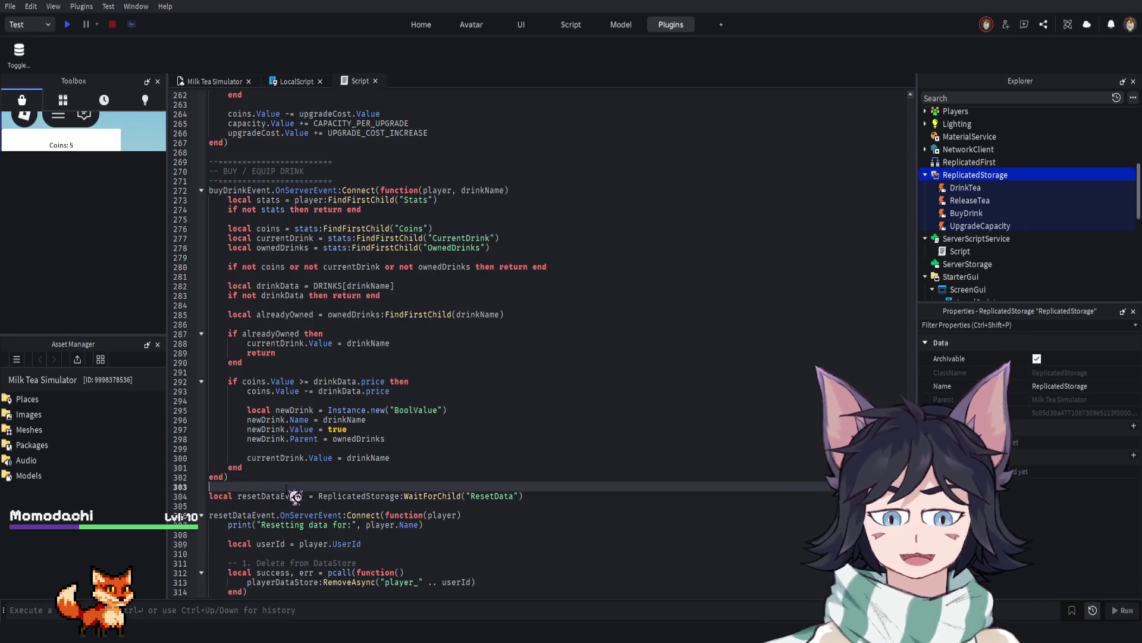
key("Return")
key("Return")
key("ctrl+v")
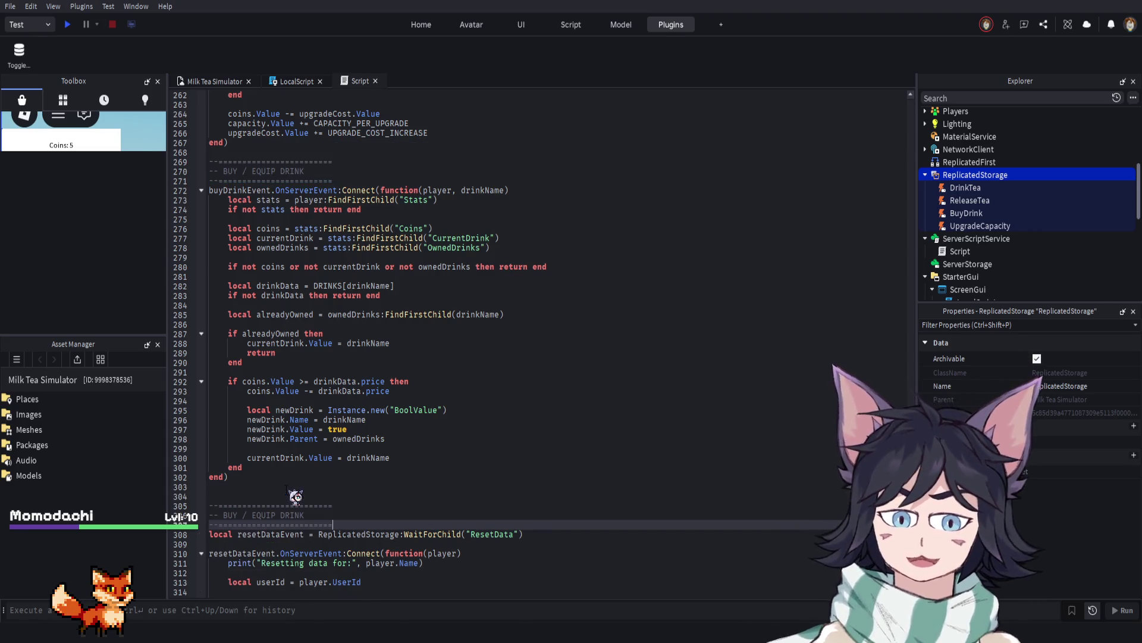
key("Up")
key("Up")
key("Up")
key("Down")
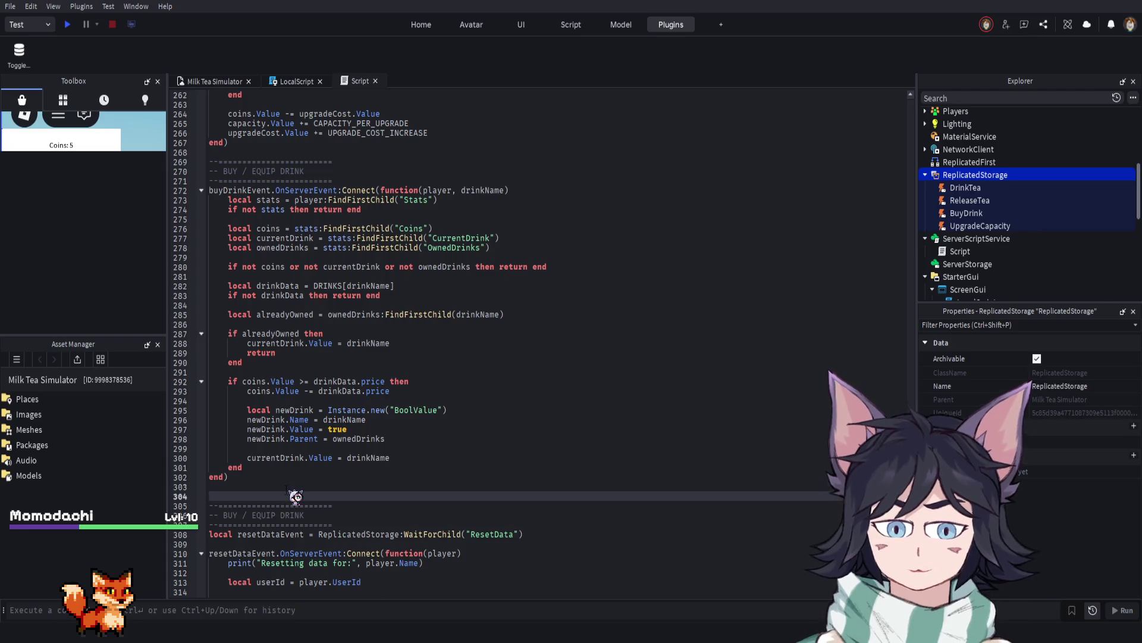
key("BackSpace")
mouse_move(225, 507)
left_mouse_down()
mouse_move(316, 516)
mouse_move(304, 506)
left_mouse_up()
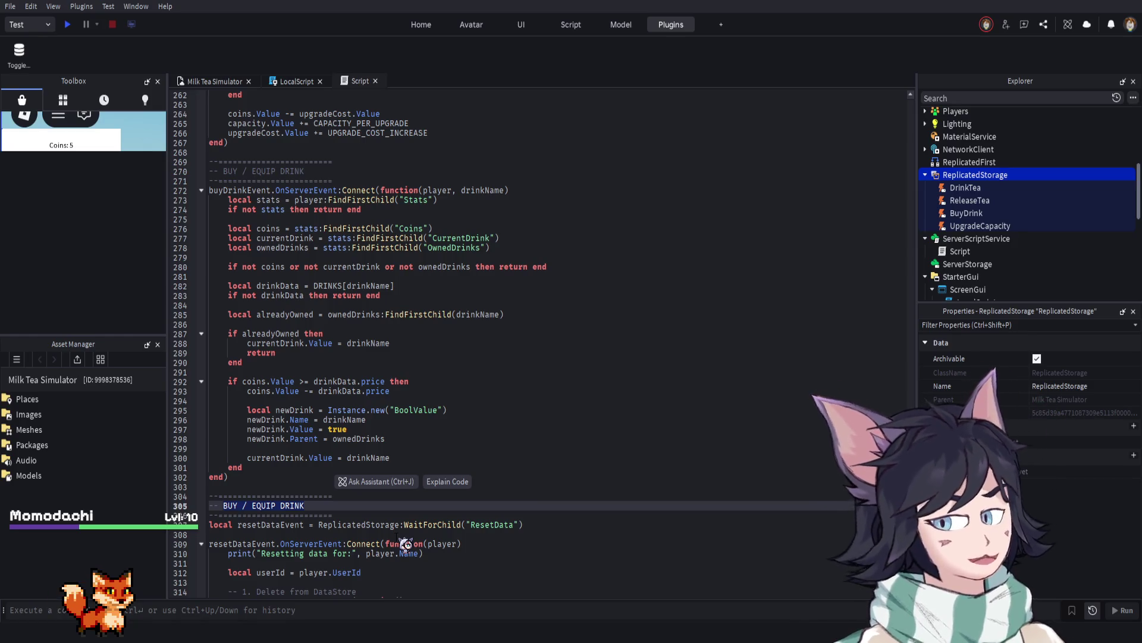
type("DataReset")
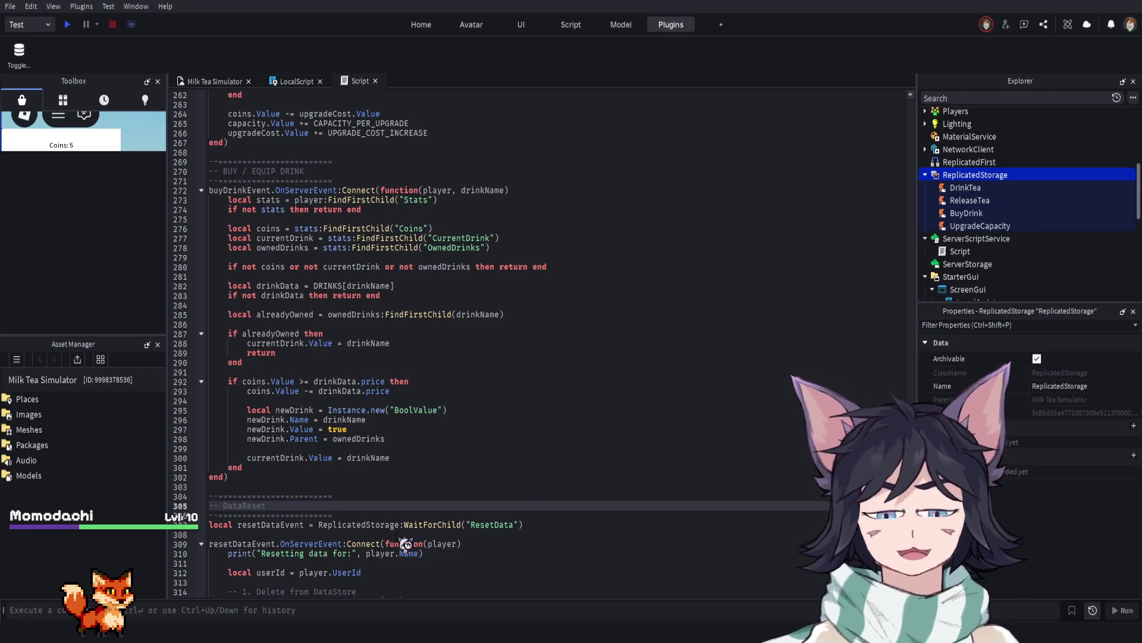
left_click(417, 468)
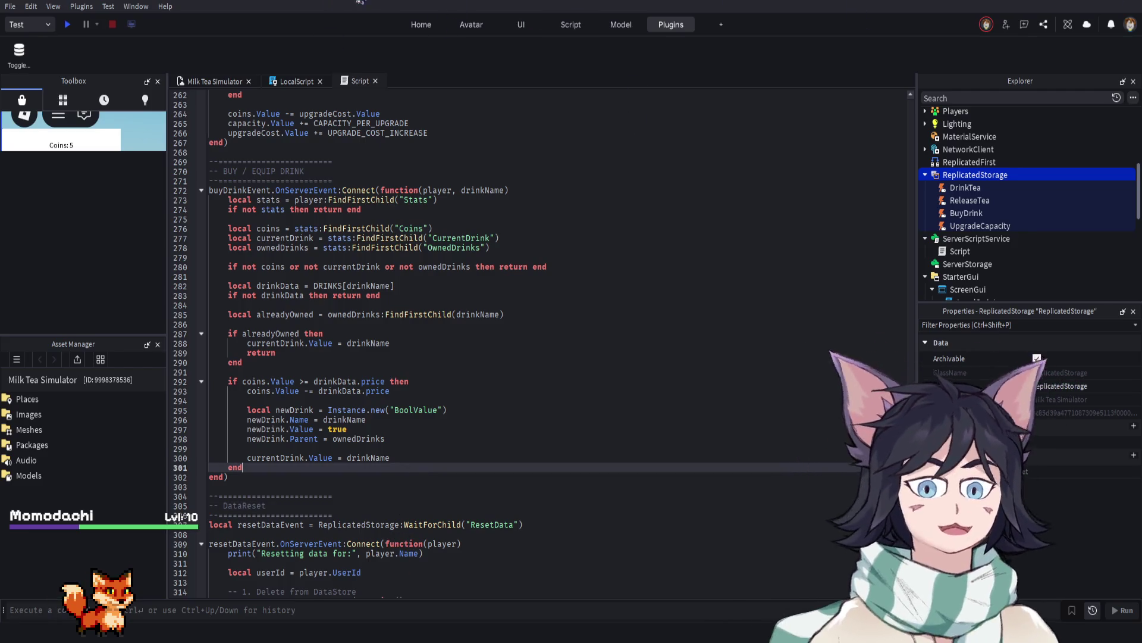
scroll(334, 485, "down", 2)
left_click(333, 485)
scroll(408, 485, "down", 4)
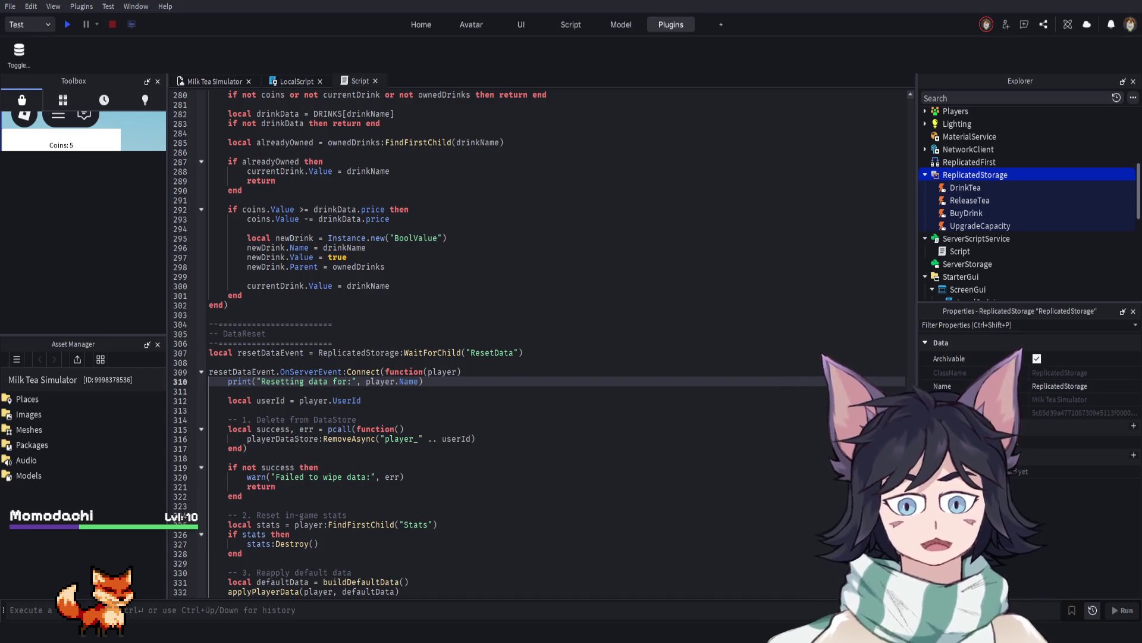
scroll(335, 473, "down", 2)
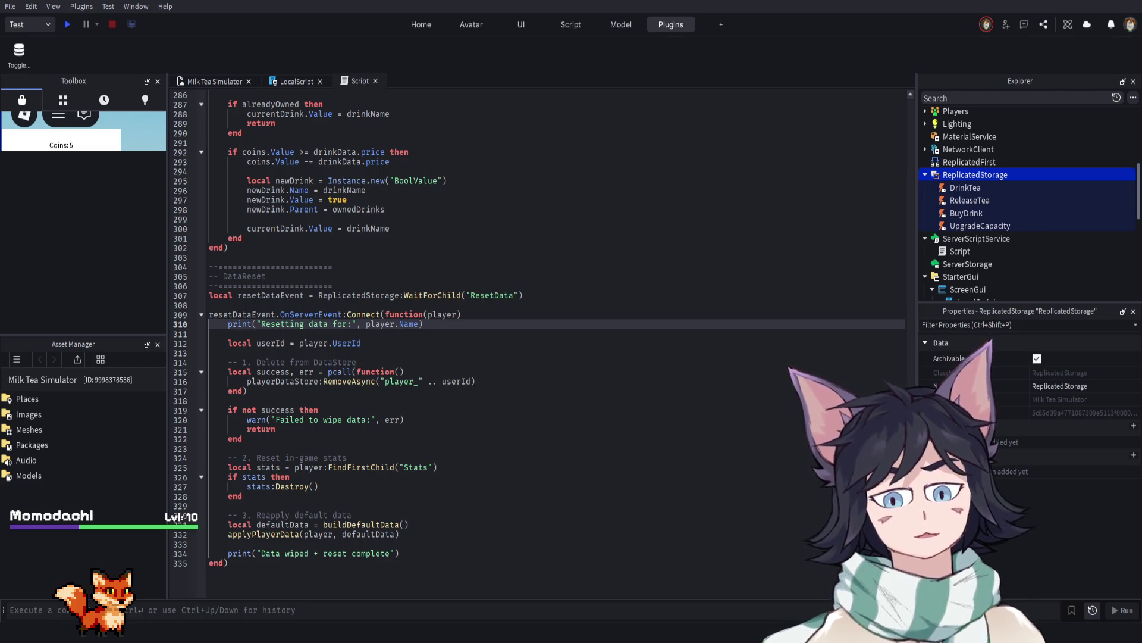
Accept the suggested ADMIN_USER_ID check at line 307 so only the admin's resets run.
scroll(298, 523, "down", 1)
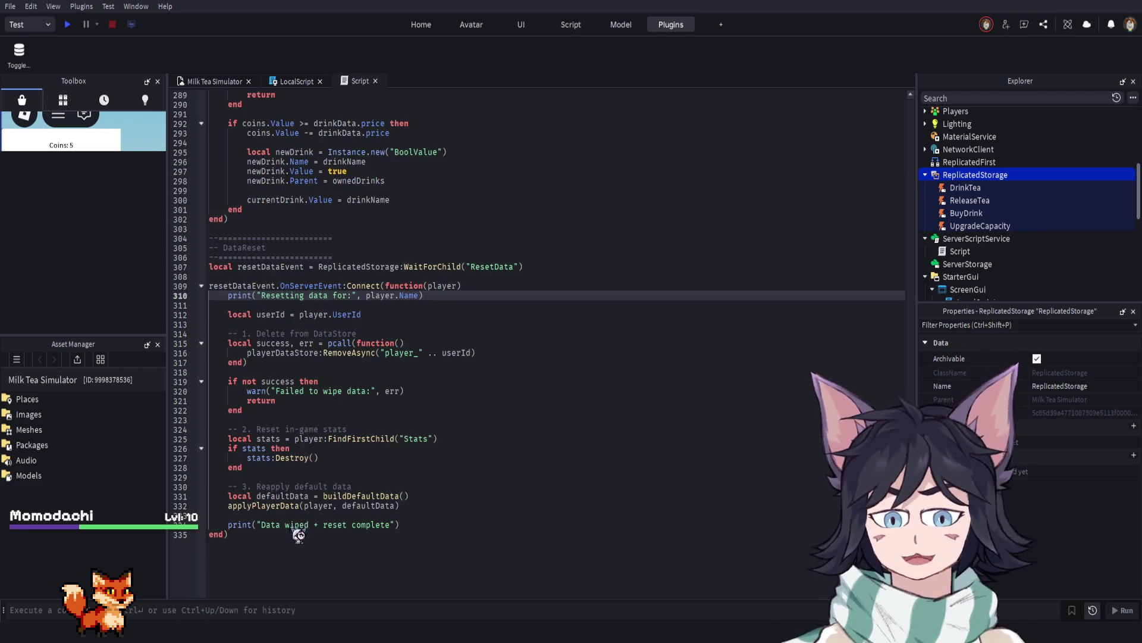
left_click(275, 551)
left_click(211, 266)
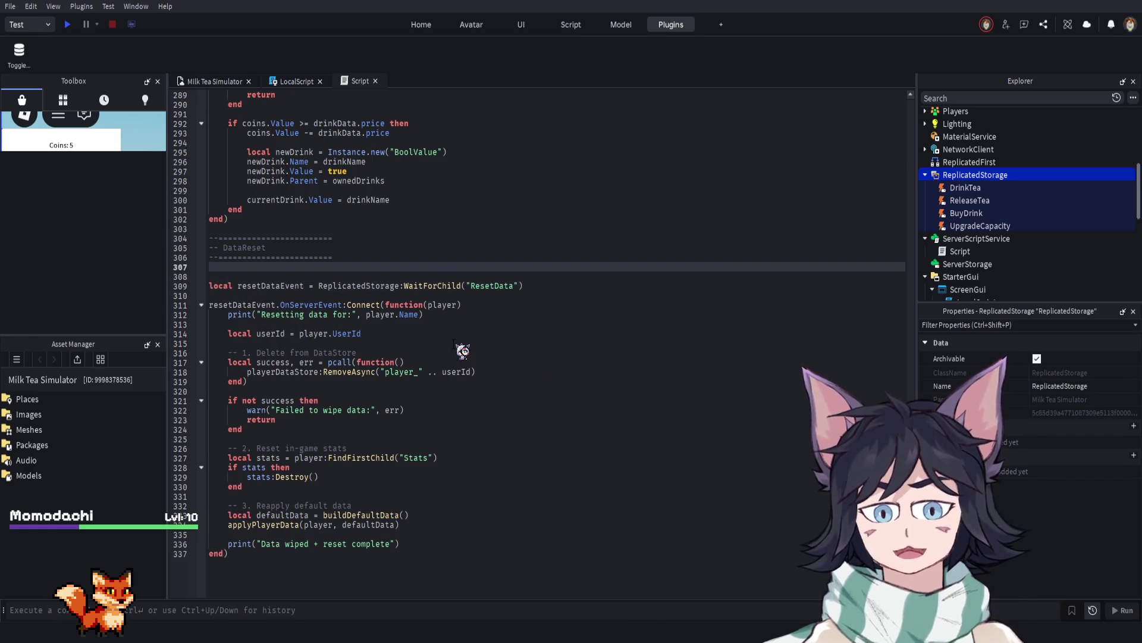
key("Tab")
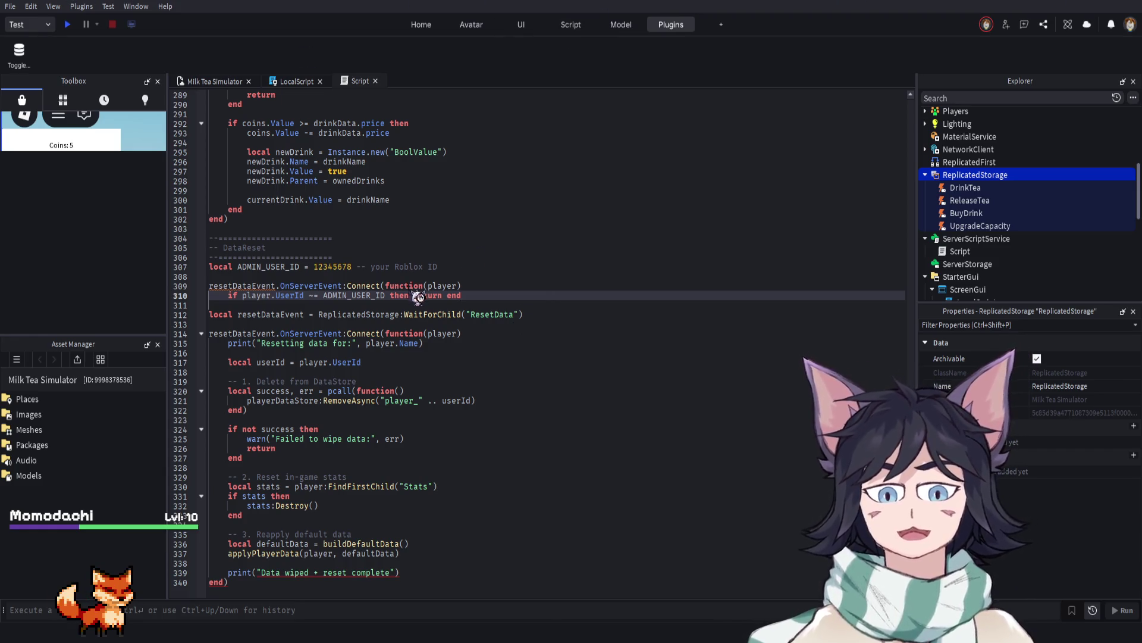
left_click(420, 314)
scroll(518, 310, "down", 1)
key("ctrl+a")
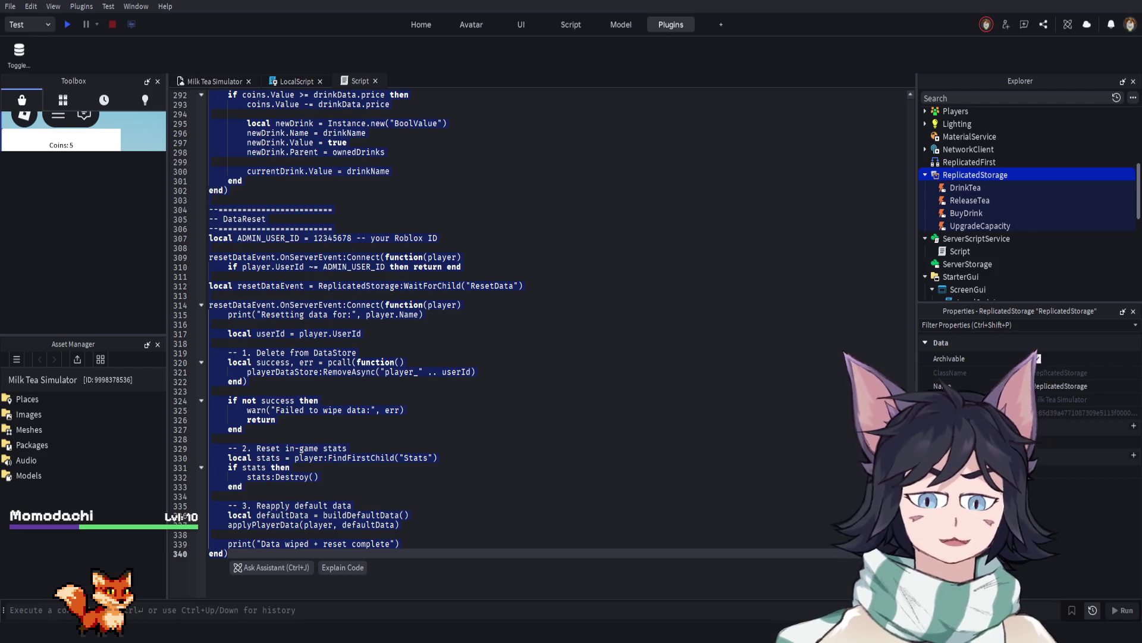
Paste the rewritten DataReset code and delete the placeholder 12345678 admin user ID.
scroll(375, 500, "down", 1)
left_click(395, 390)
key("ctrl+a")
key("ctrl+v")
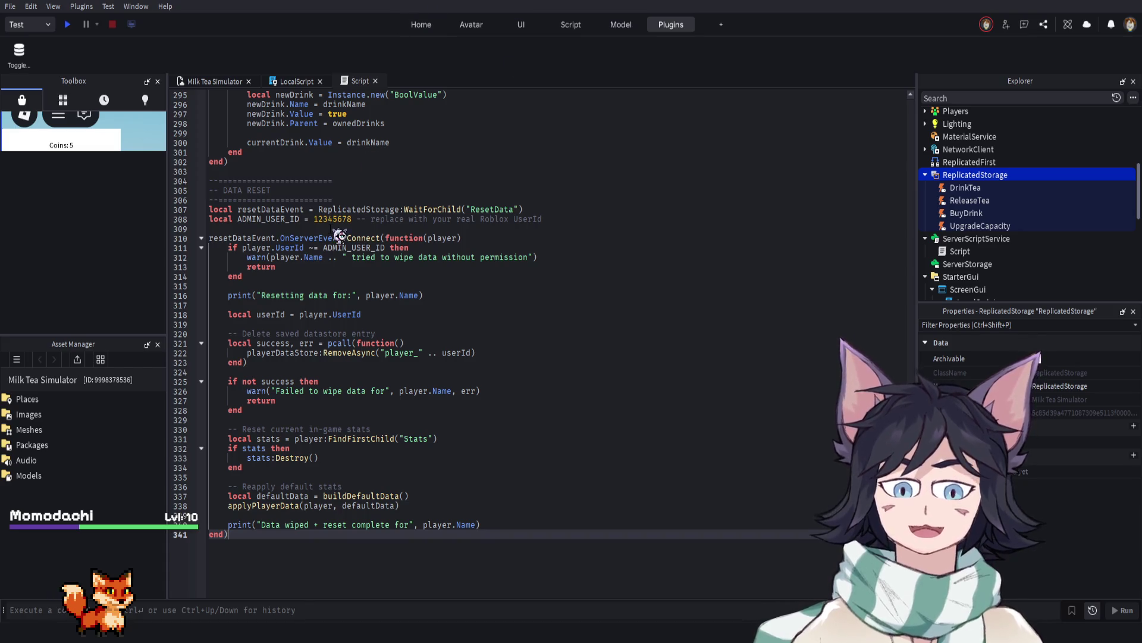
left_click(351, 219)
key("BackSpace")
key("BackSpace")
key("BackSpace")
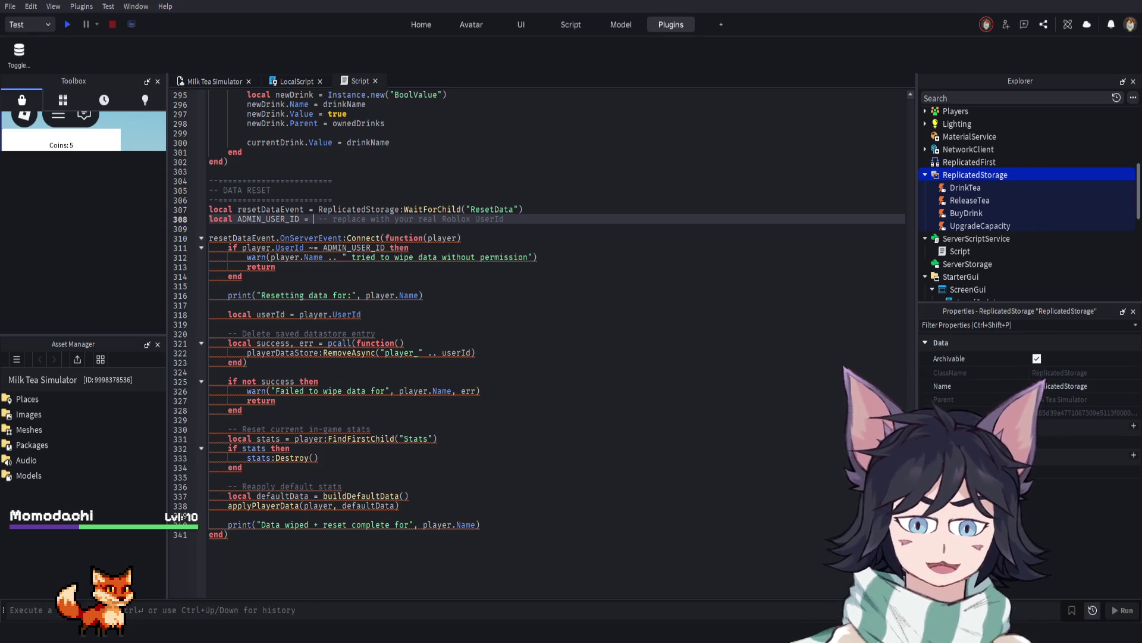
left_click(990, 25)
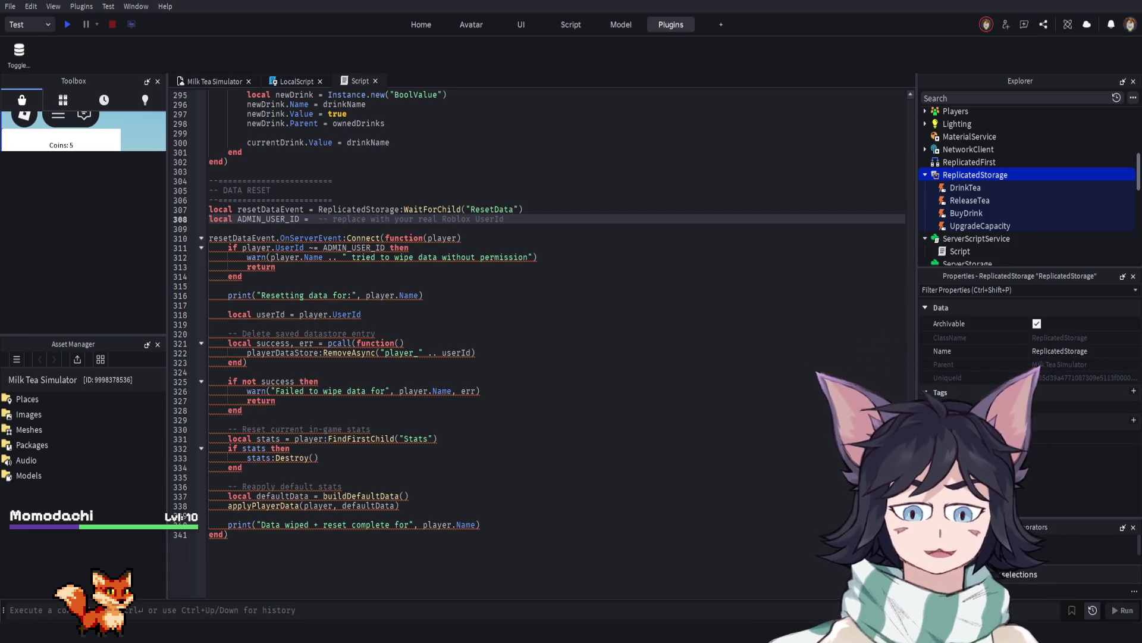
Enter the account's own Roblox UserId as the ADMIN_USER_ID value on line 308.
type("10784410343")
left_click(695, 248)
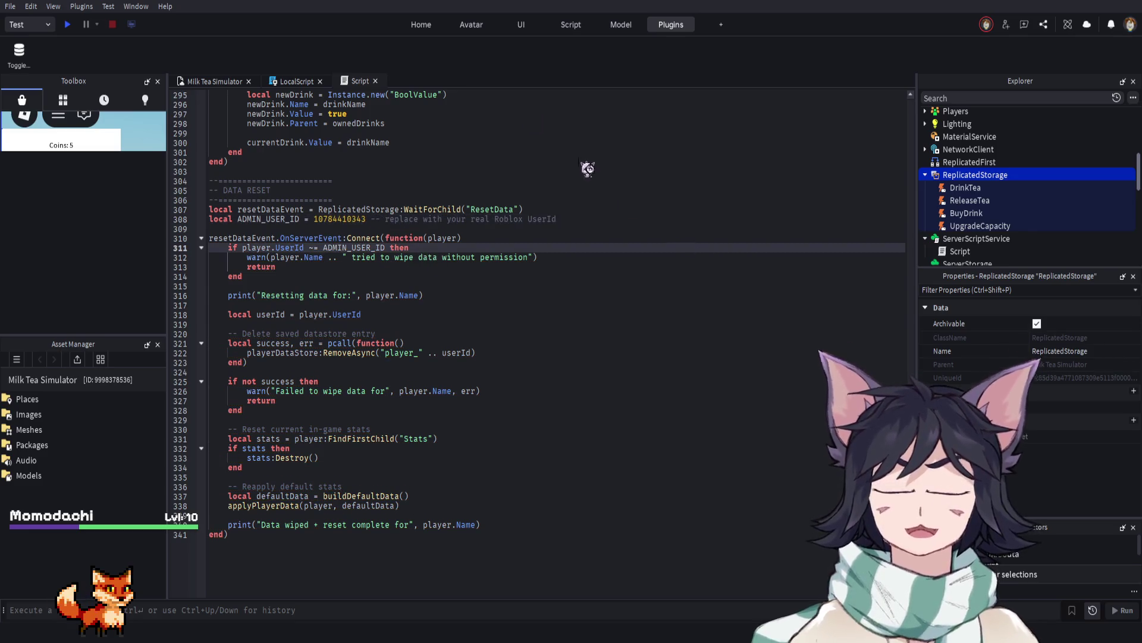
left_click(539, 392)
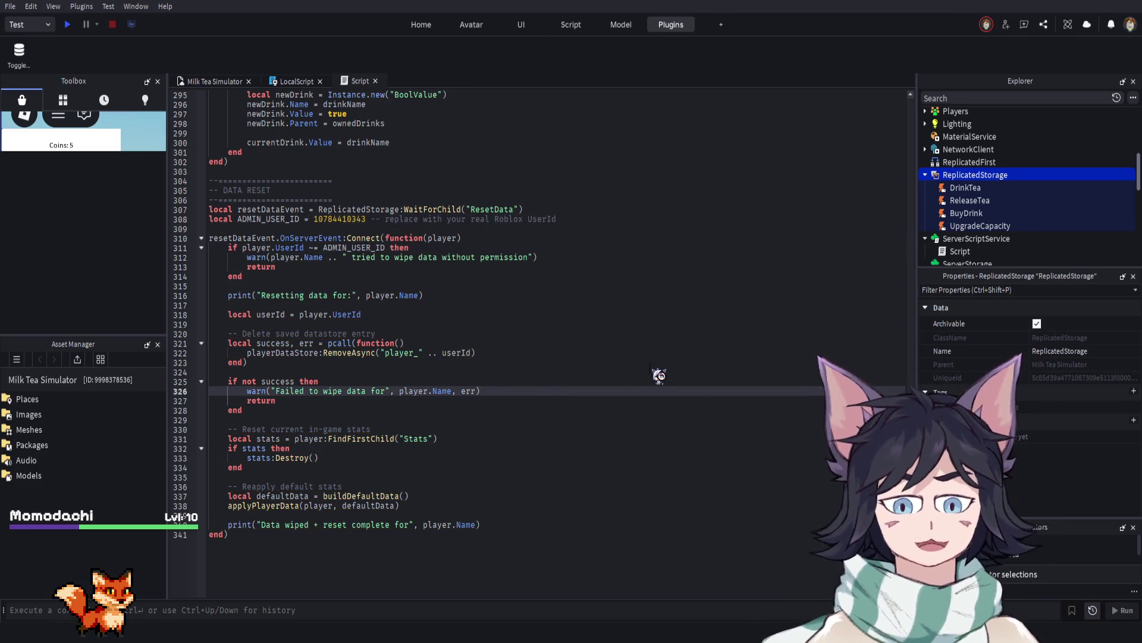
left_click(595, 450)
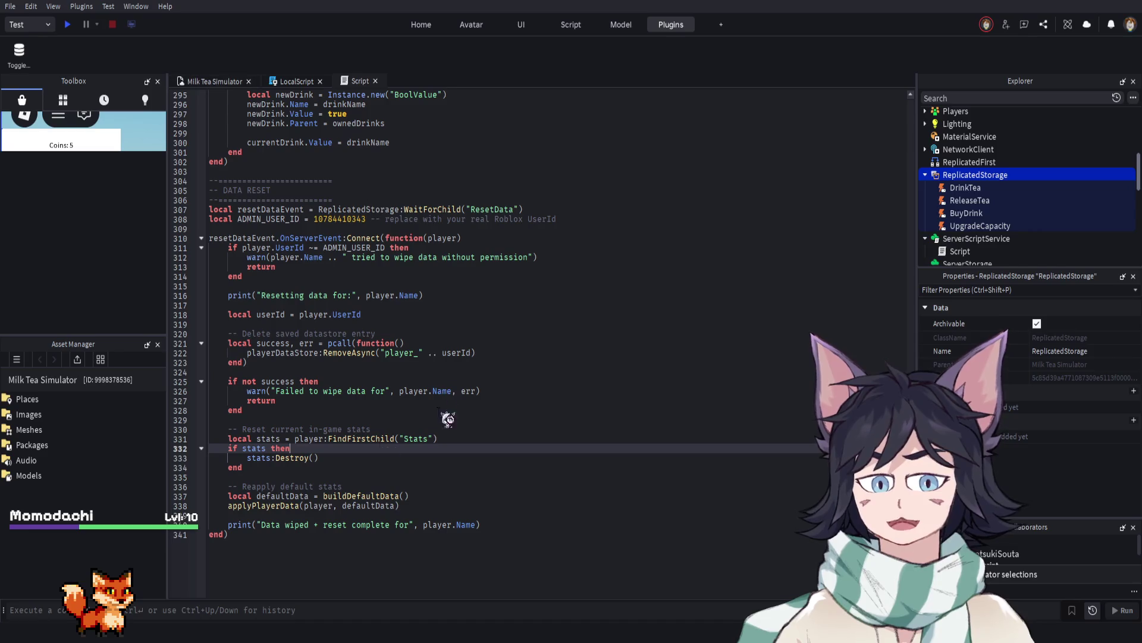
left_click(245, 84)
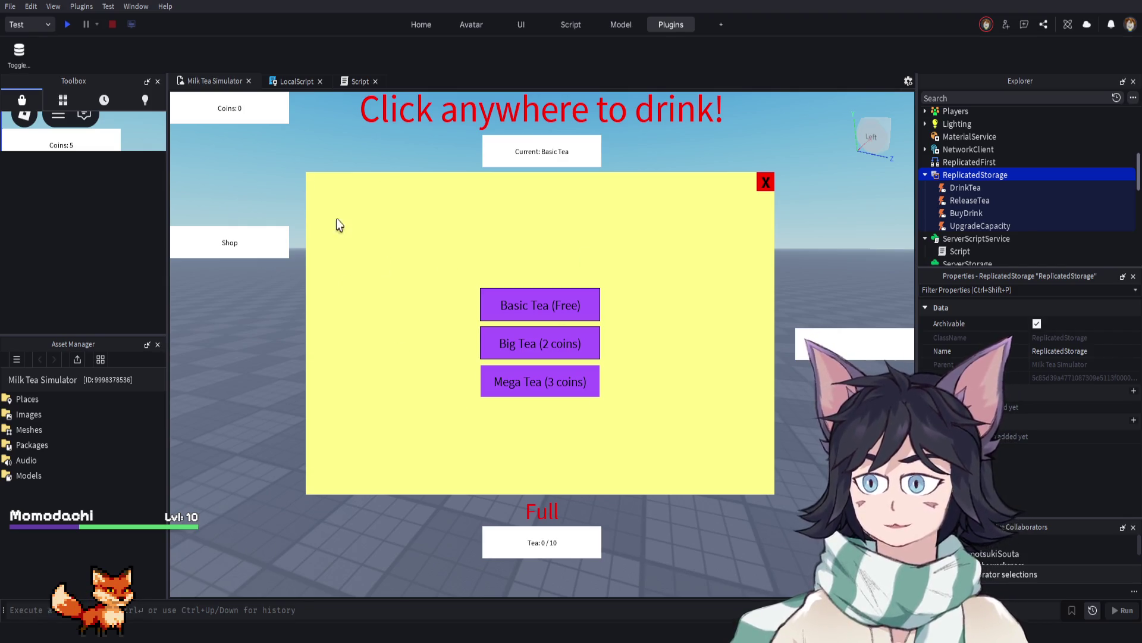
left_click(296, 81)
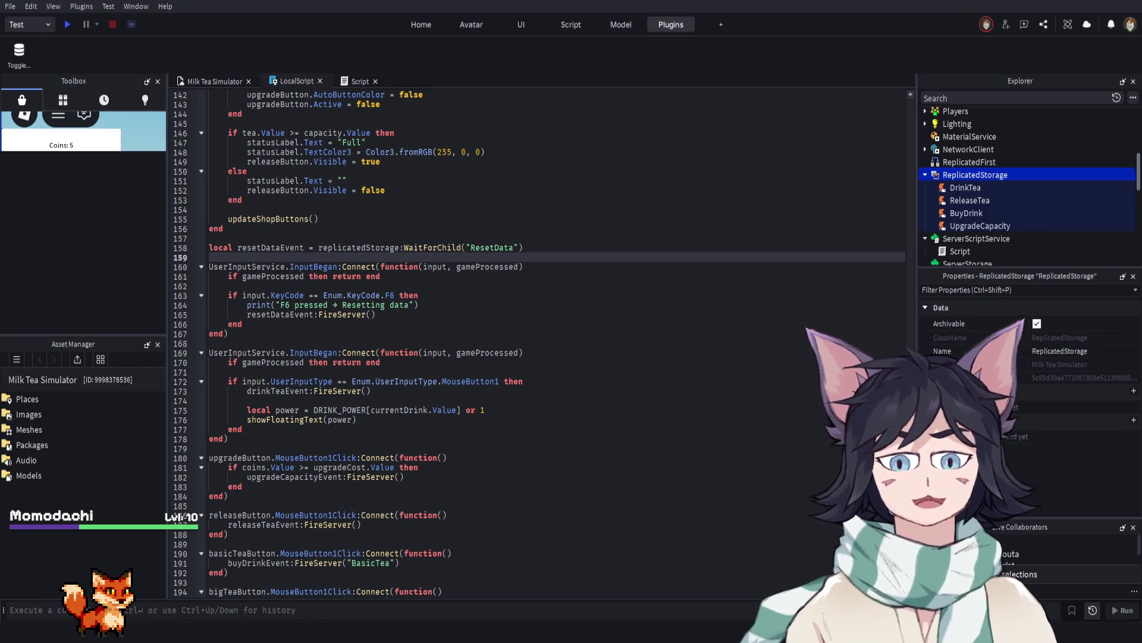
scroll(432, 417, "down", 10)
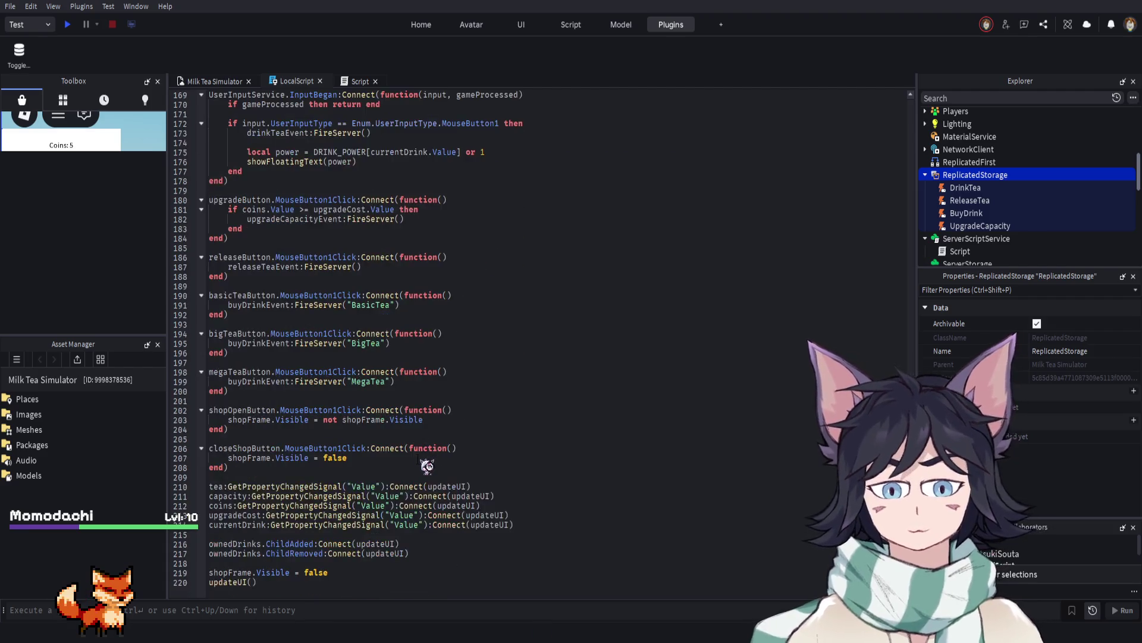
scroll(411, 465, "up", 7)
scroll(411, 461, "up", 4)
scroll(408, 464, "down", 14)
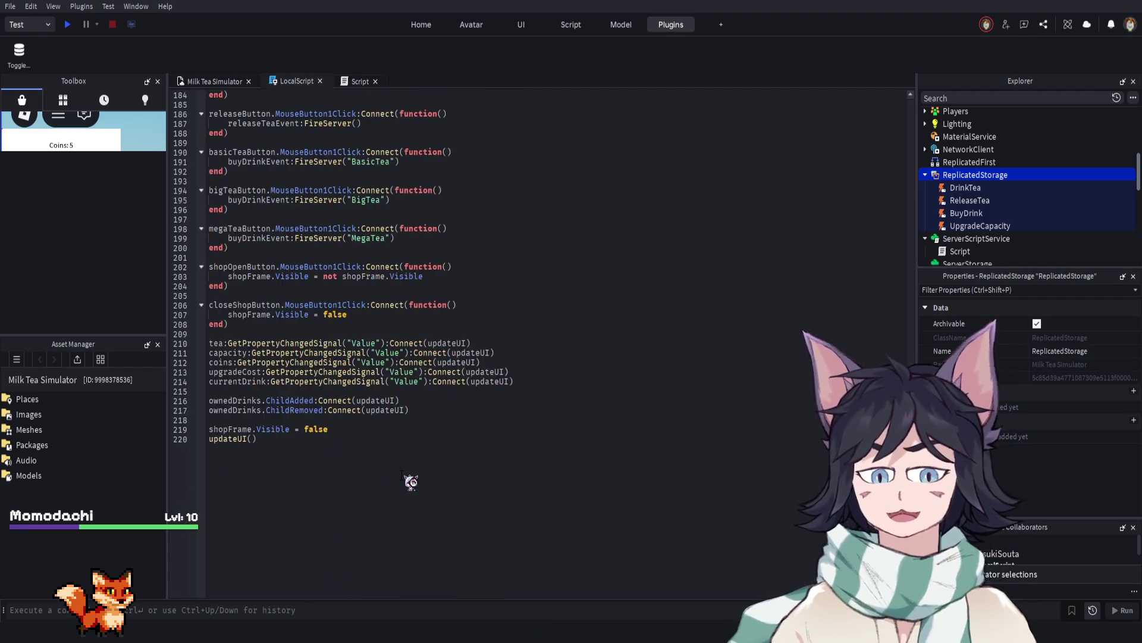
scroll(408, 479, "up", 6)
scroll(416, 357, "down", 20)
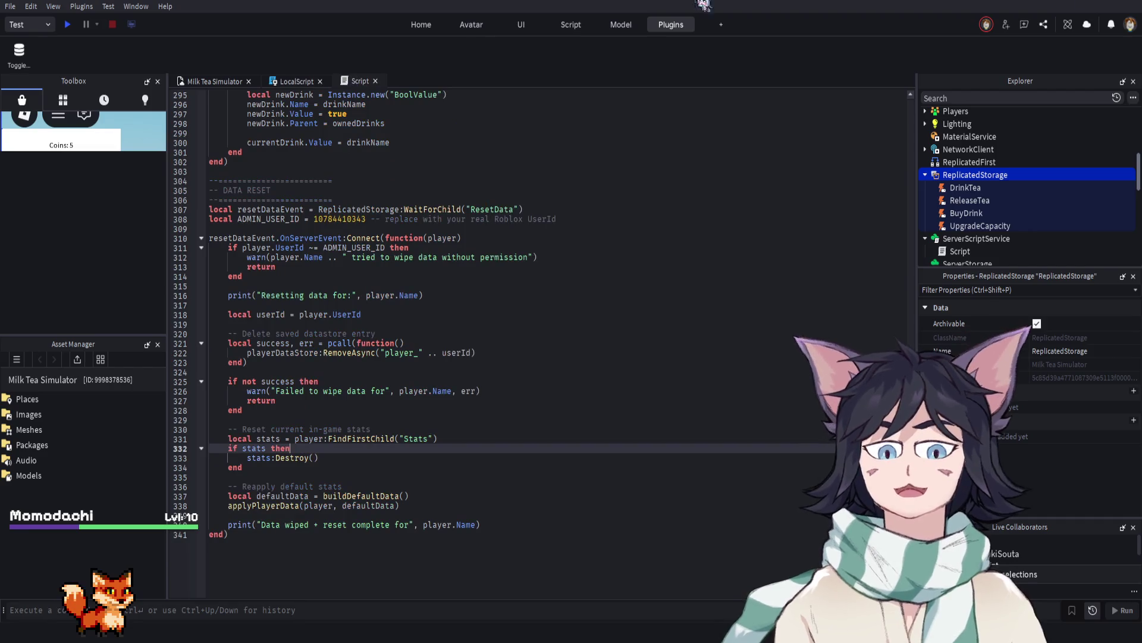
Paste the AUTO SAVE block after the reset handler, then replace it with the autoSaveAllPlayers version.
left_click(328, 569)
key("Return")
key("Return")
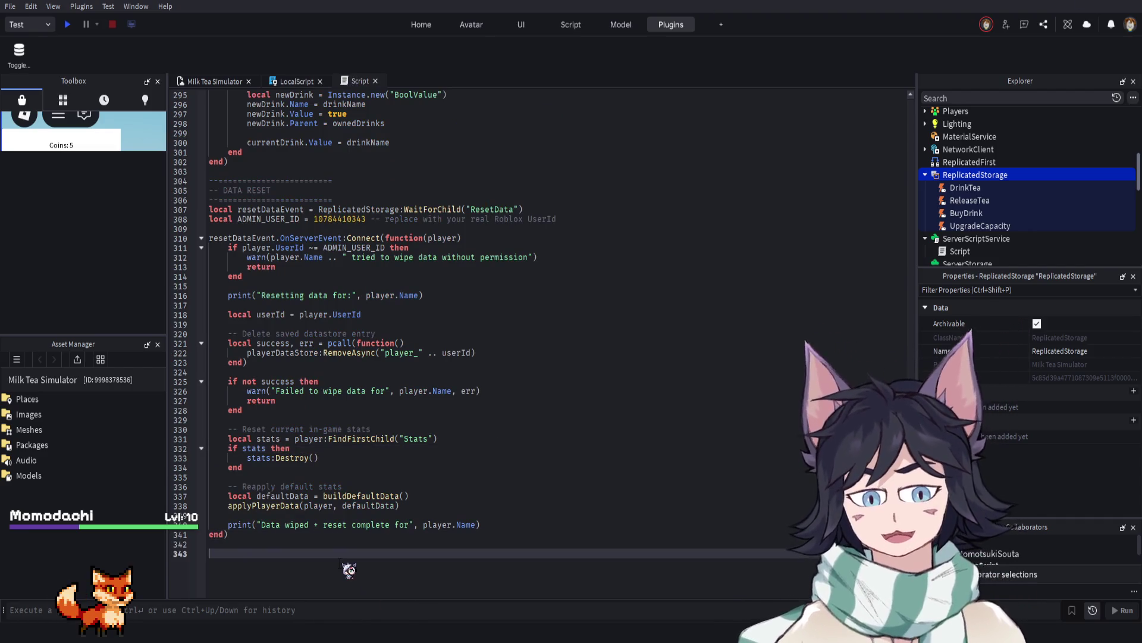
type("--======================== -- AUTO SAVE --======================== local AUTO_SAVE_INTERVAL = 30  task.spawn(function()     while true do         task.wait(AUTO_SAVE_INTERVAL)          for _, player in ipairs(Players:GetPlayers()) do             savePlayerData(player)         end     end end)")
scroll(434, 494, "down", 3)
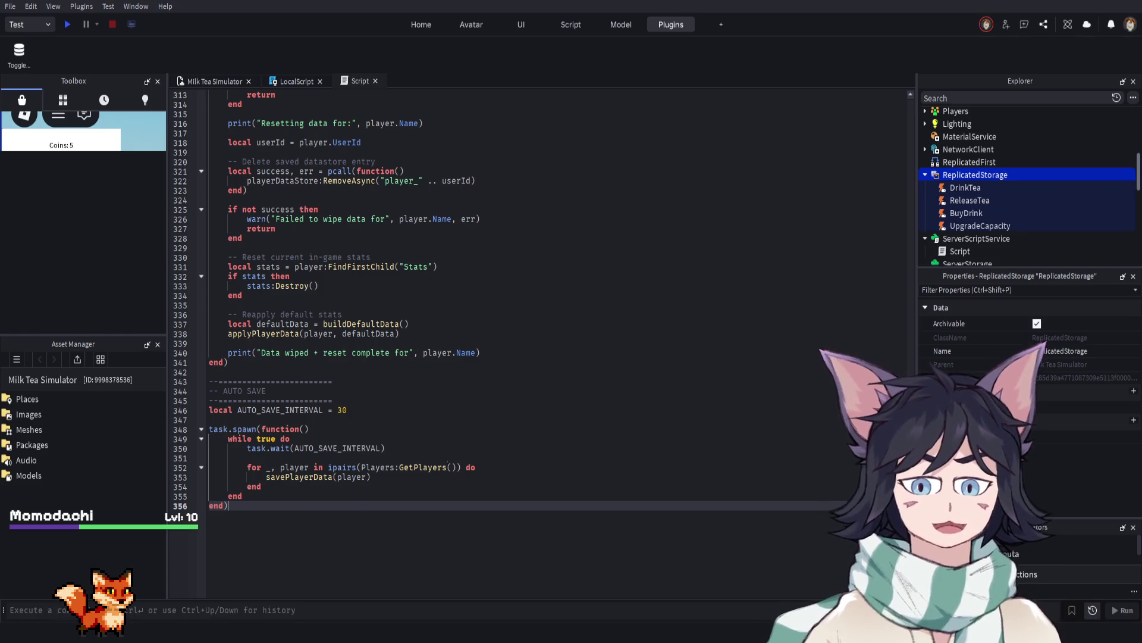
left_click_drag(302, 511, 222, 381)
key("ctrl+v")
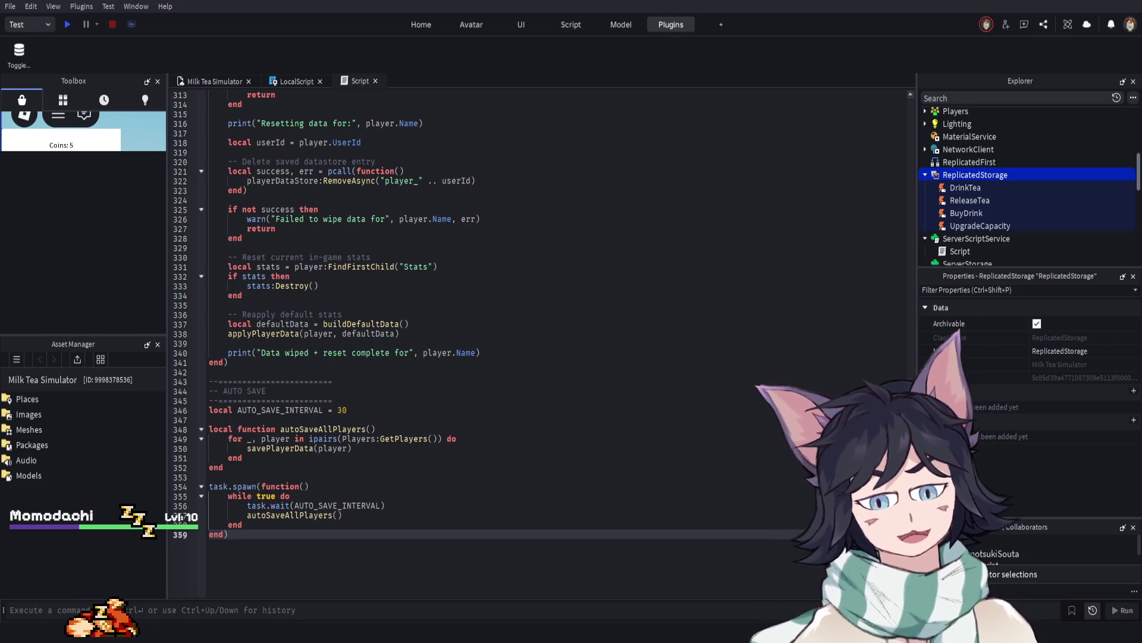
Change AUTO_SAVE_INTERVAL from 30 to 60 seconds.
left_click(345, 410)
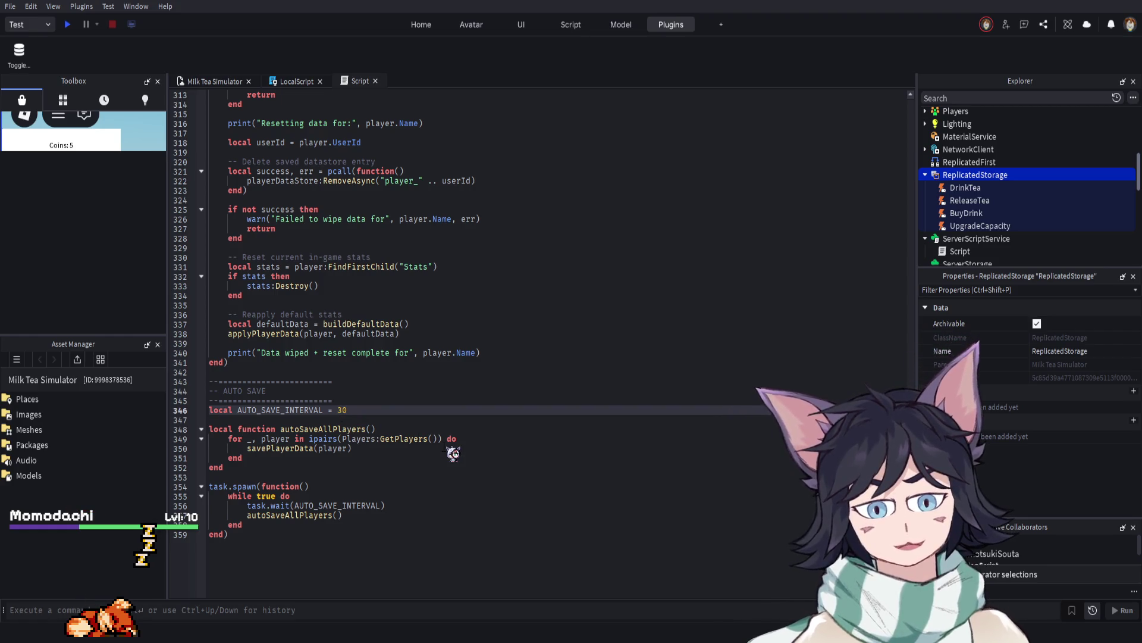
key("BackSpace")
type("6")
left_click(535, 458)
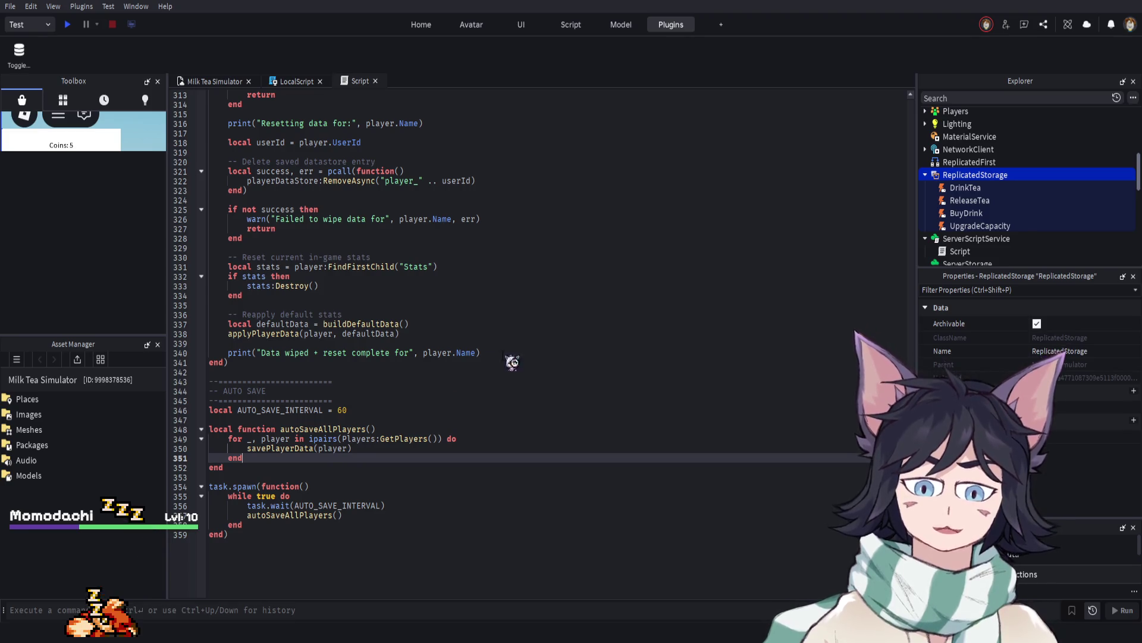
left_click_drag(238, 535, 209, 420)
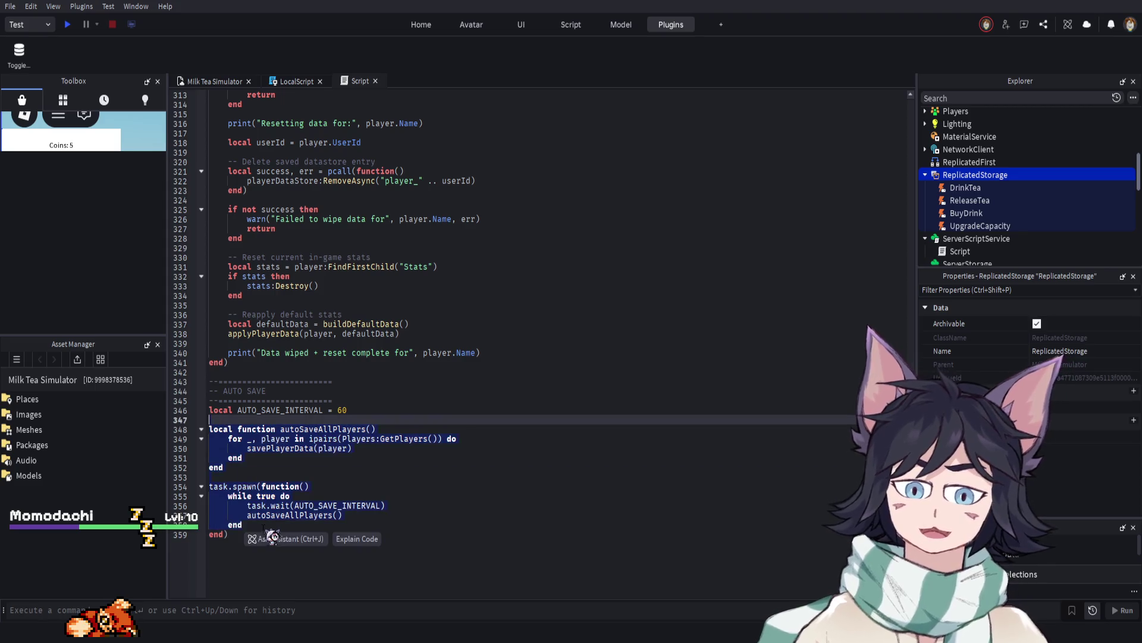
key("shift+Up")
key("shift+Up")
key("shift+Up")
Delete the entire AUTO SAVE block and its leftover empty line.
key("BackSpace")
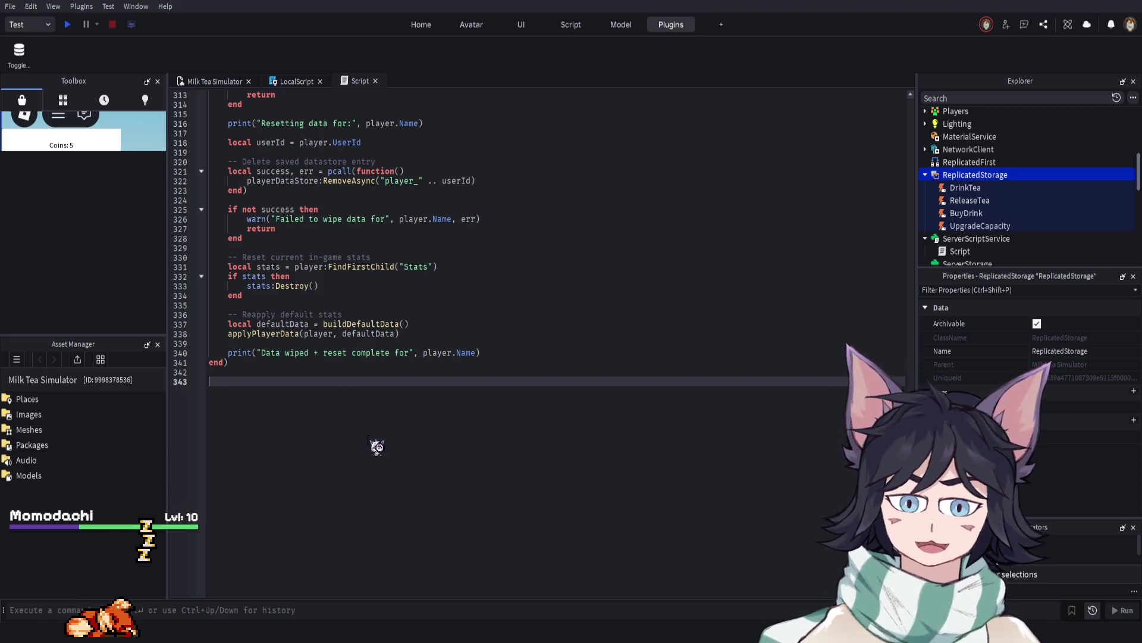
key("BackSpace")
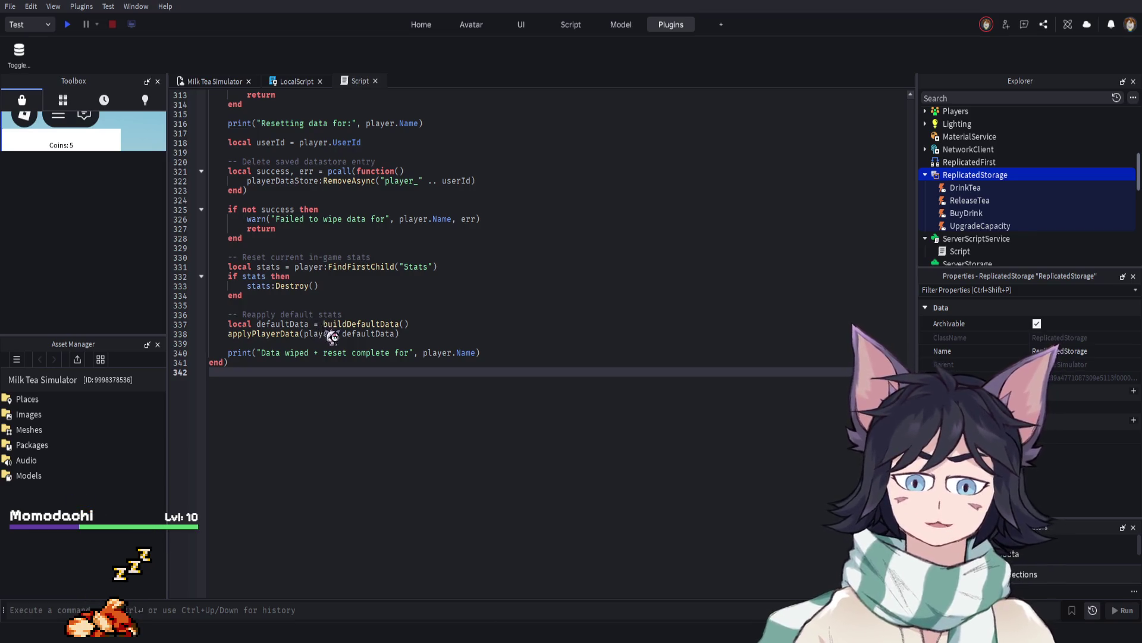
scroll(325, 328, "up", 15)
scroll(324, 328, "up", 20)
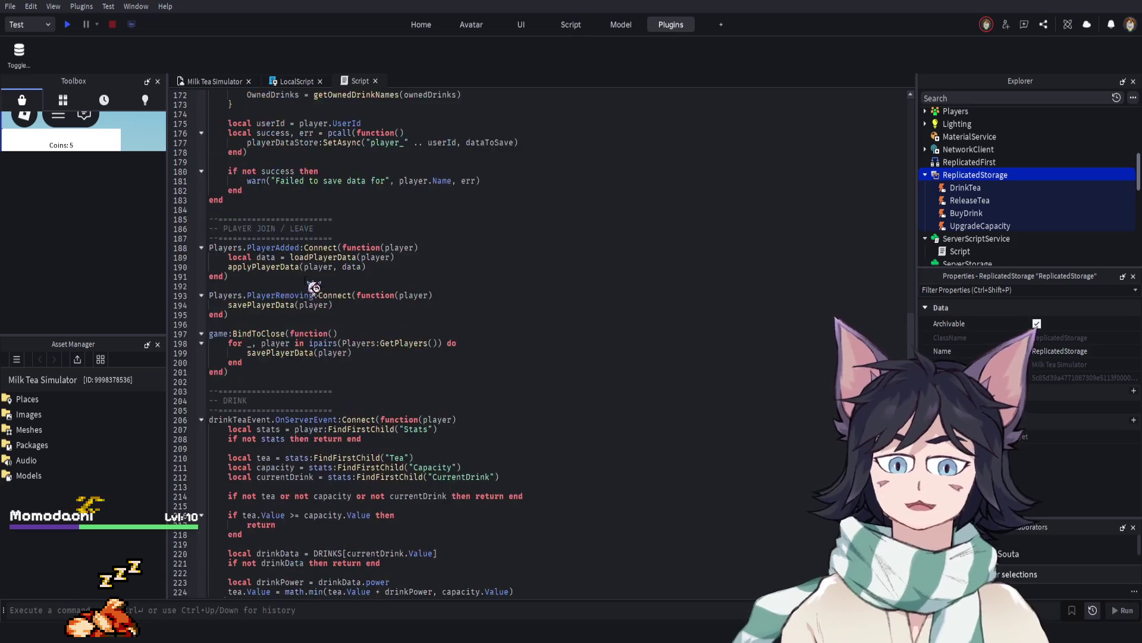
Scroll up to review loadPlayerData and its buildDefaultData fallback.
left_click_drag(910, 274, 912, 135)
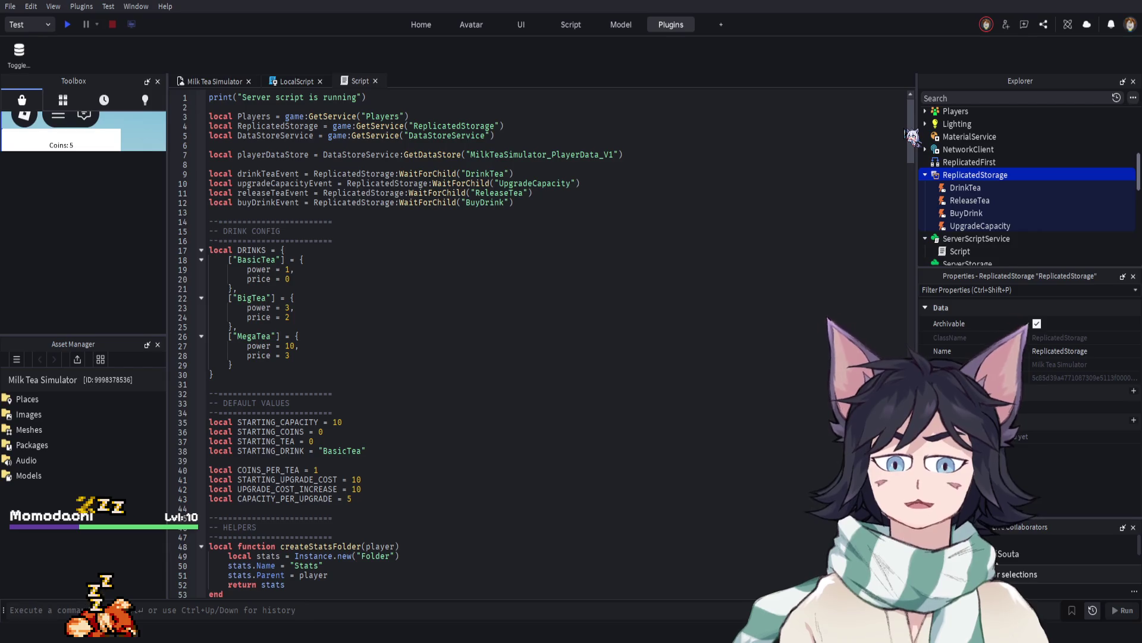
scroll(911, 162, "down", 3)
scroll(910, 157, "up", 3)
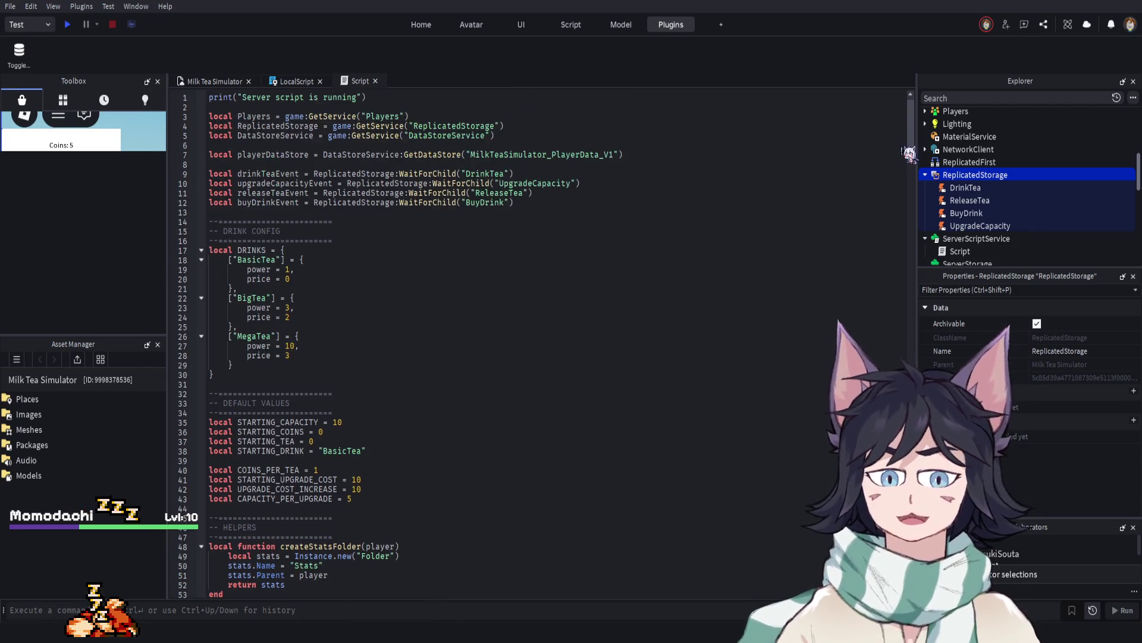
left_click_drag(911, 153, 911, 261)
left_click(261, 439)
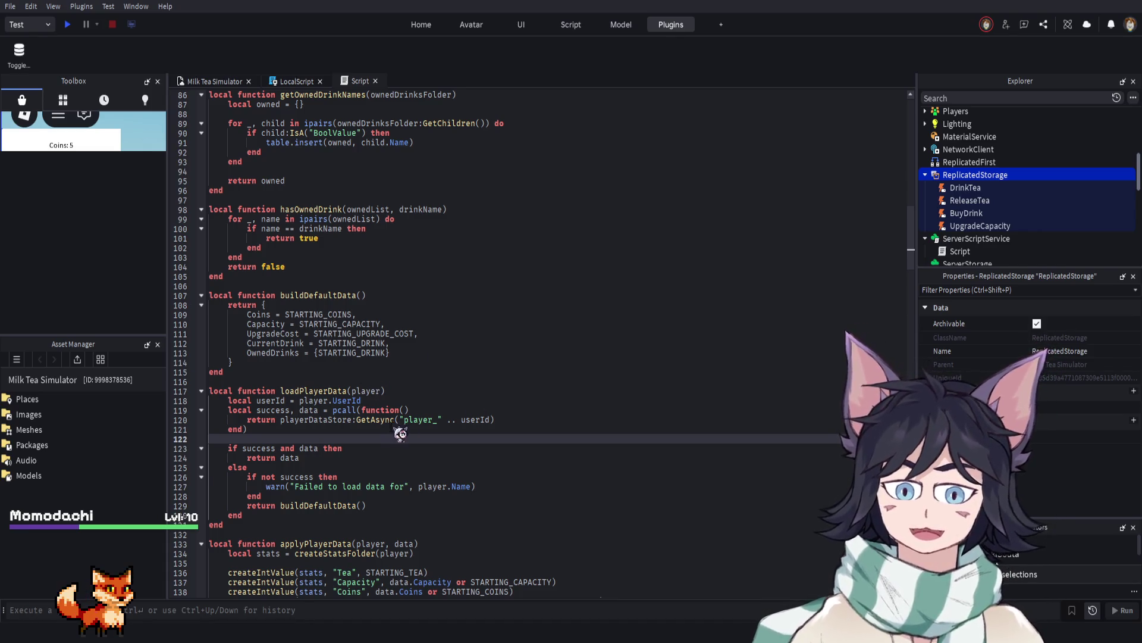
left_click(238, 535)
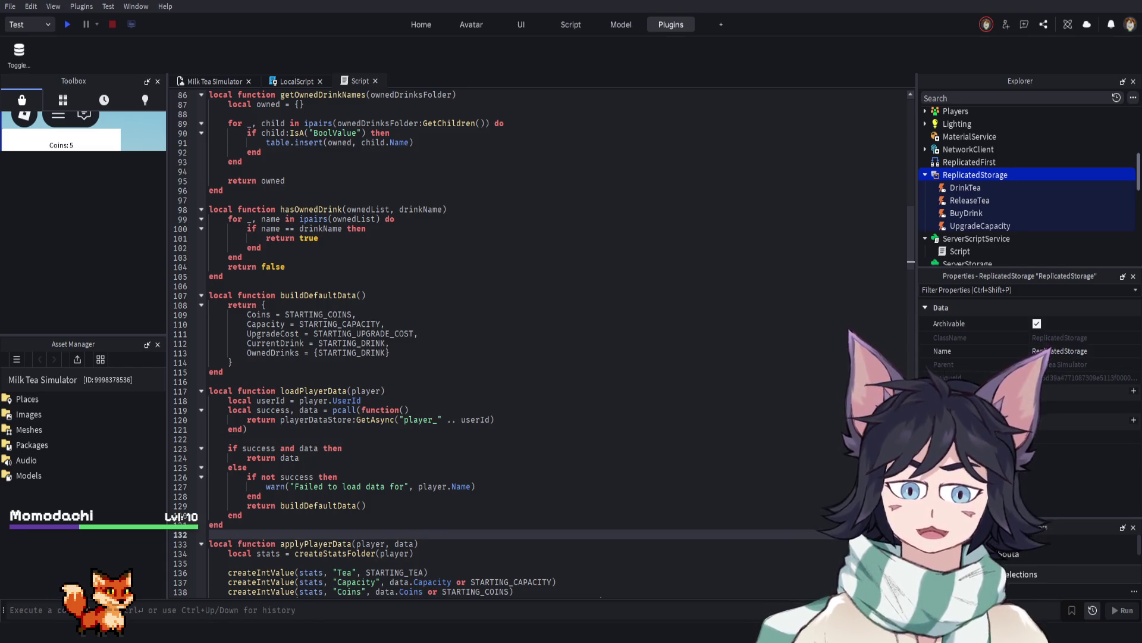
scroll(520, 411, "down", 2)
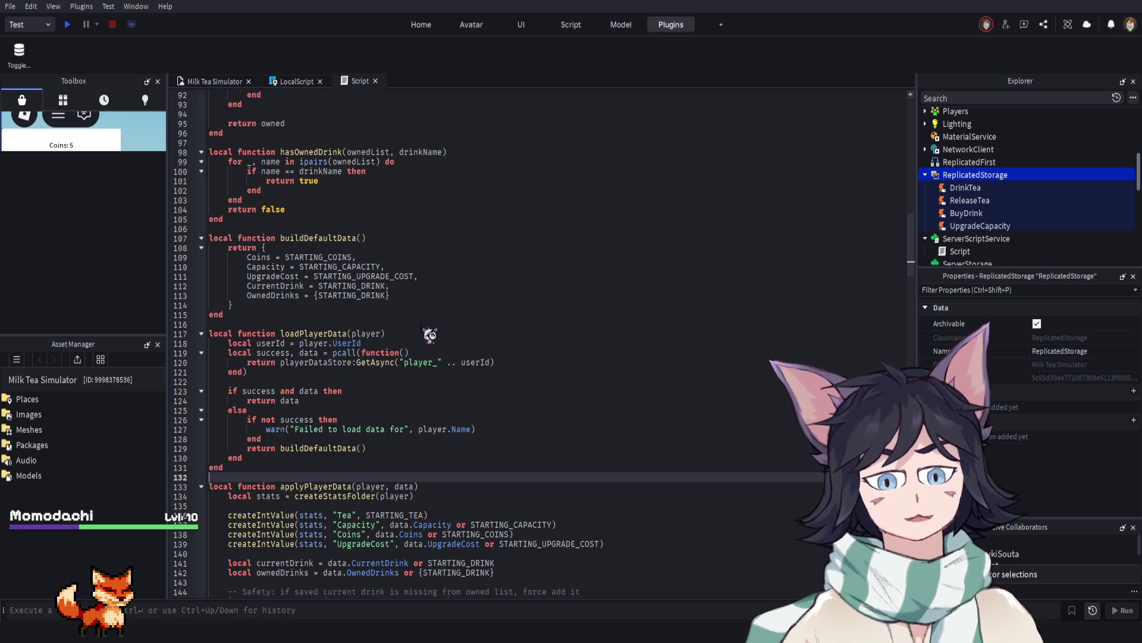
Place the caret on the line just below the savePlayerData function.
scroll(339, 375, "down", 2)
scroll(345, 417, "down", 1)
scroll(369, 437, "down", 4)
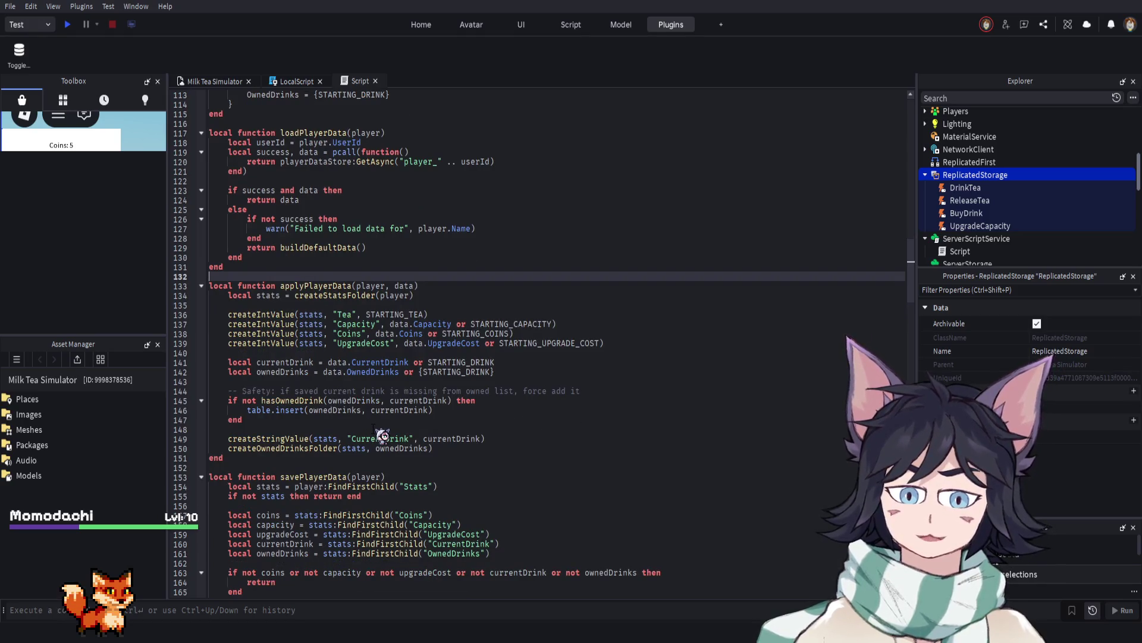
scroll(409, 443, "down", 2)
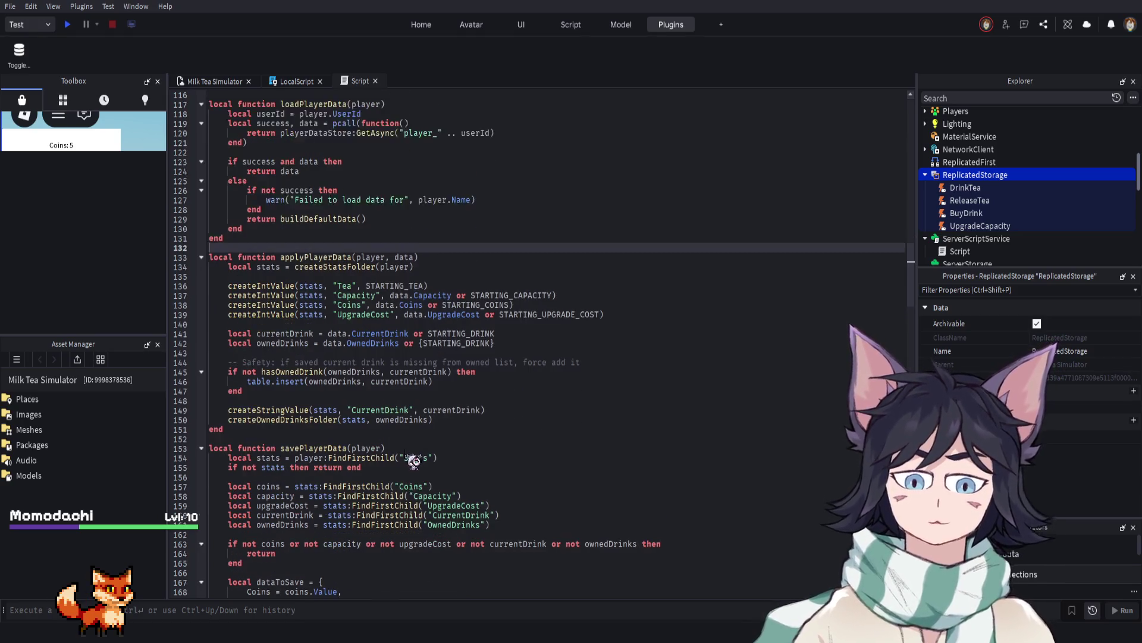
scroll(417, 447, "up", 1)
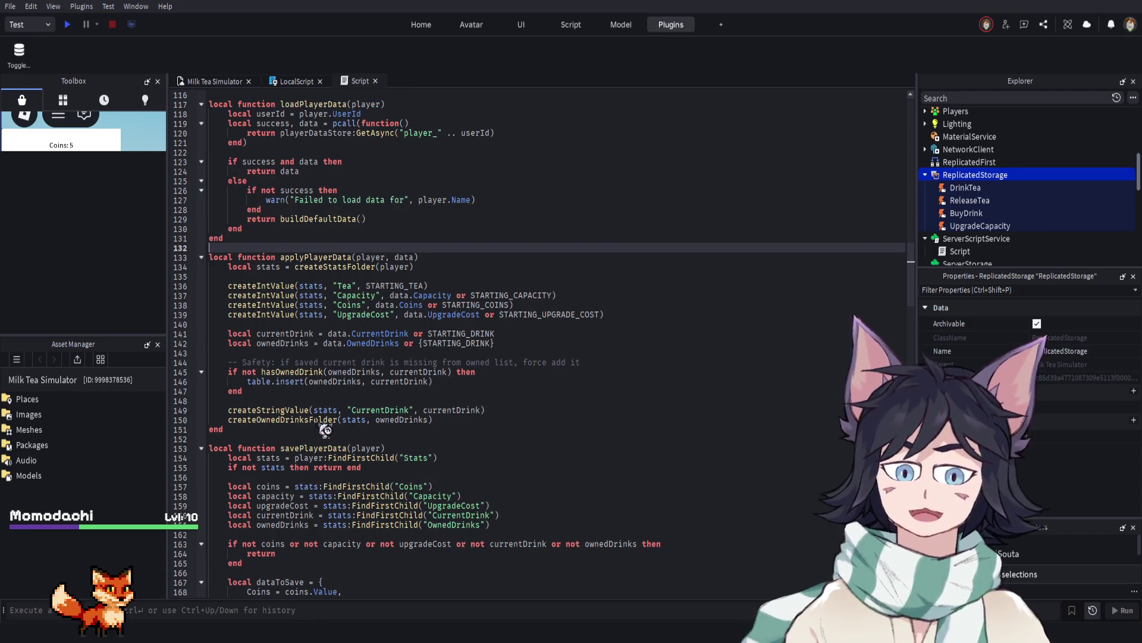
left_click(310, 480)
scroll(315, 483, "down", 7)
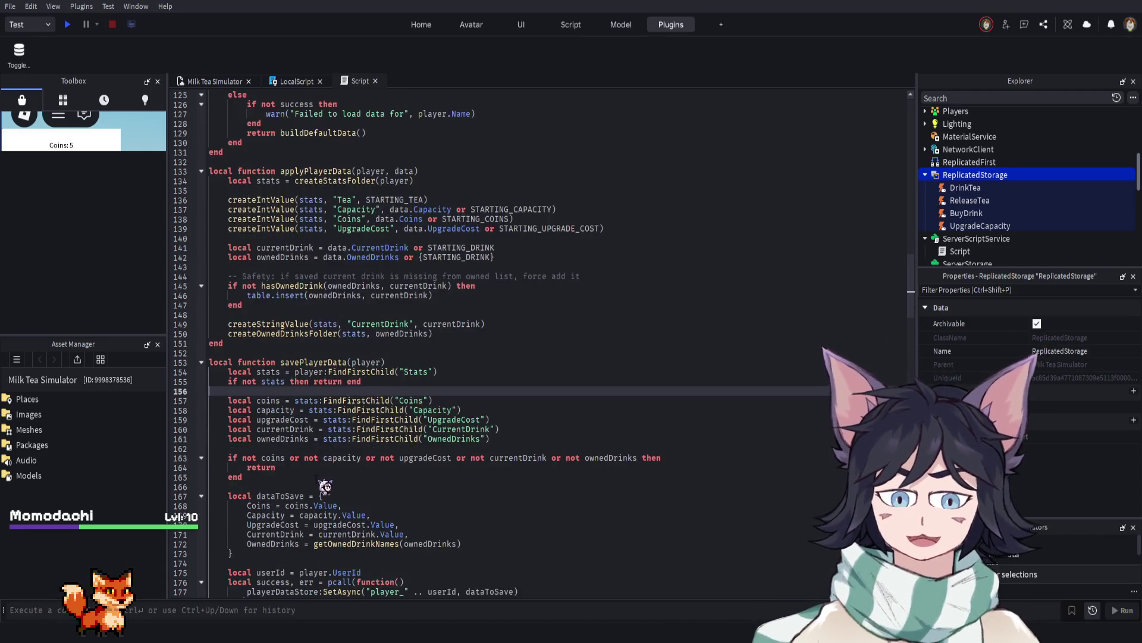
scroll(262, 536, "down", 2)
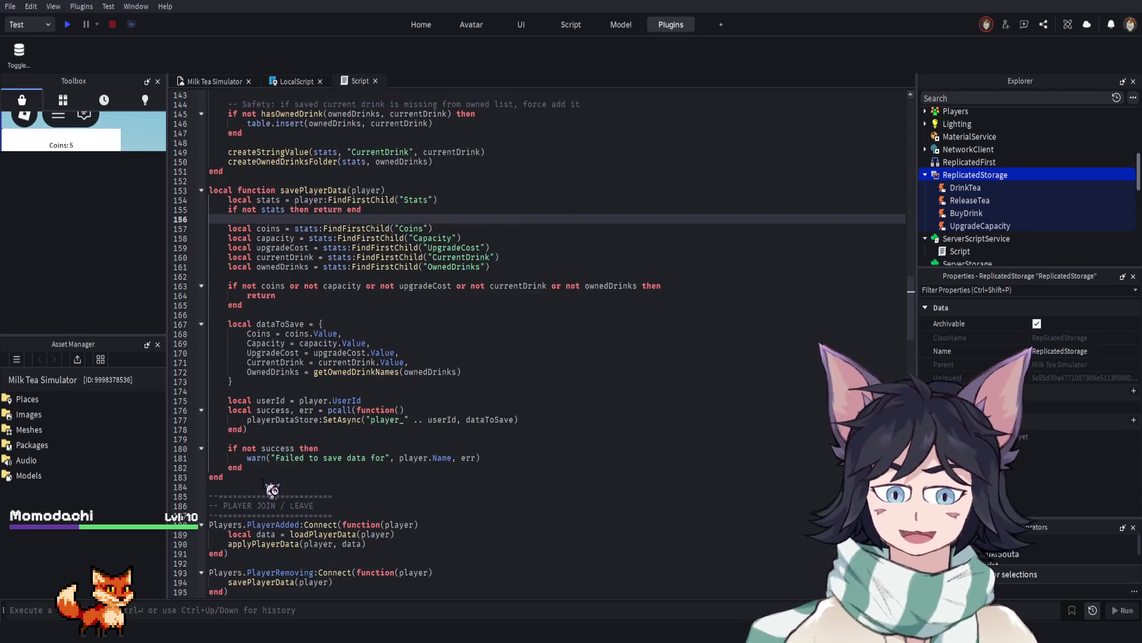
left_click(264, 482)
Paste the AUTO SAVE block with AUTO_SAVE_INTERVAL = 30 and its task.spawn save loop.
scroll(387, 464, "down", 2)
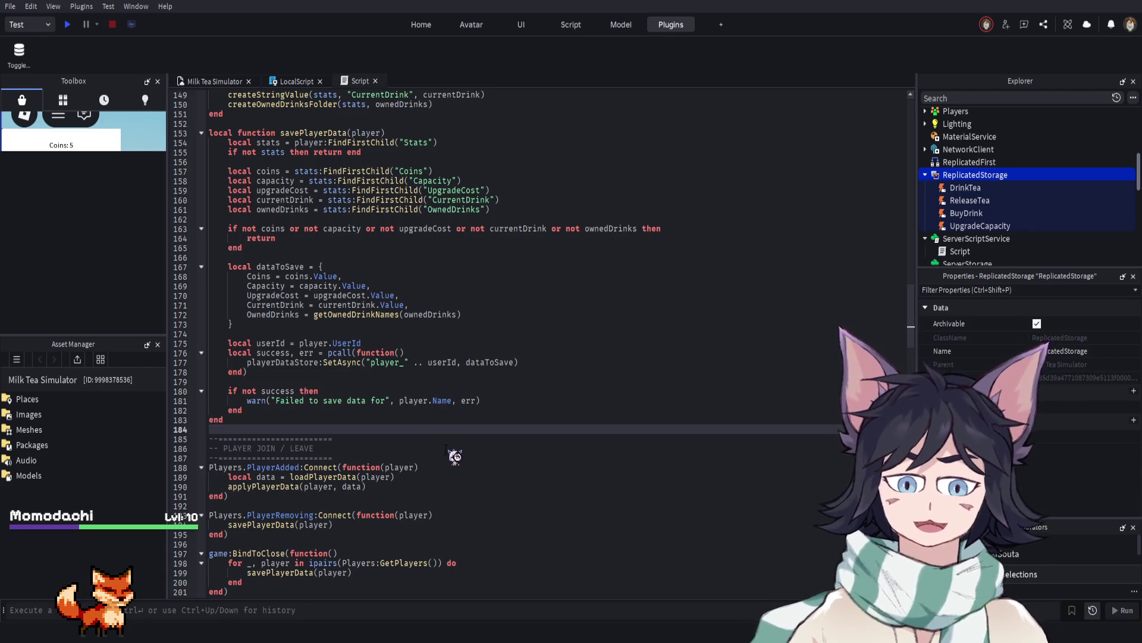
key("ctrl+v")
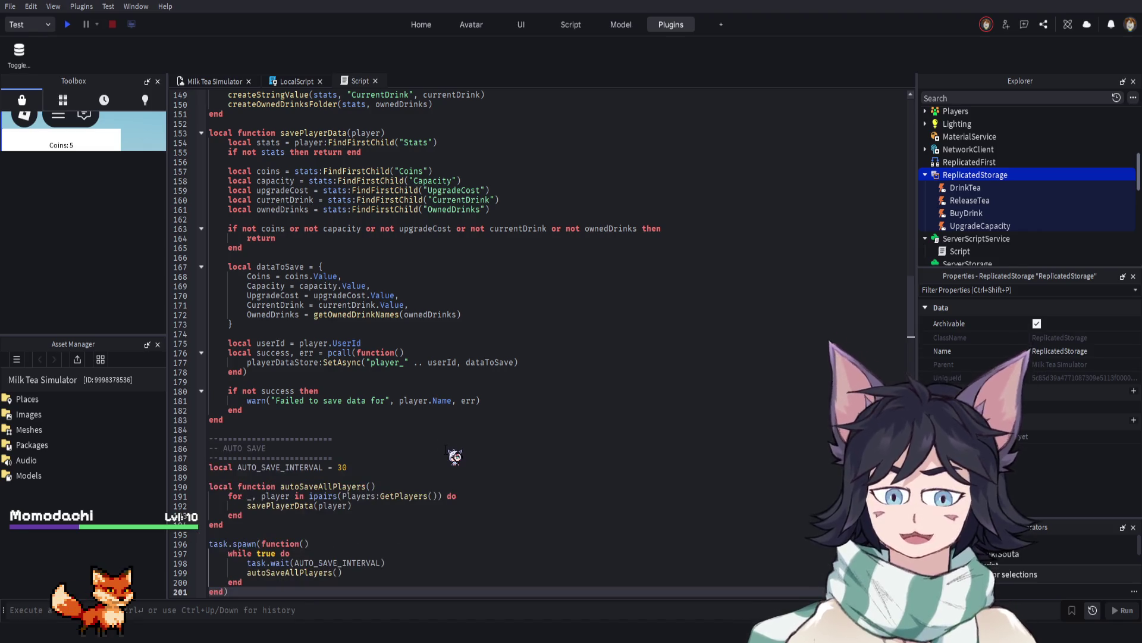
scroll(640, 340, "down", 2)
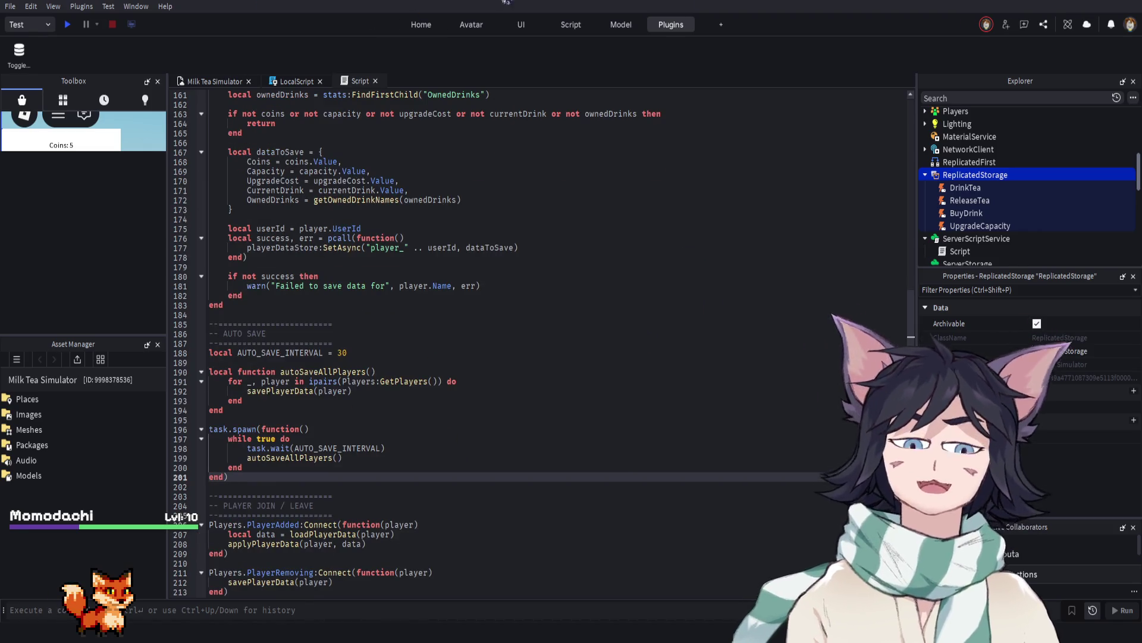
left_click(417, 439)
scroll(437, 458, "down", 8)
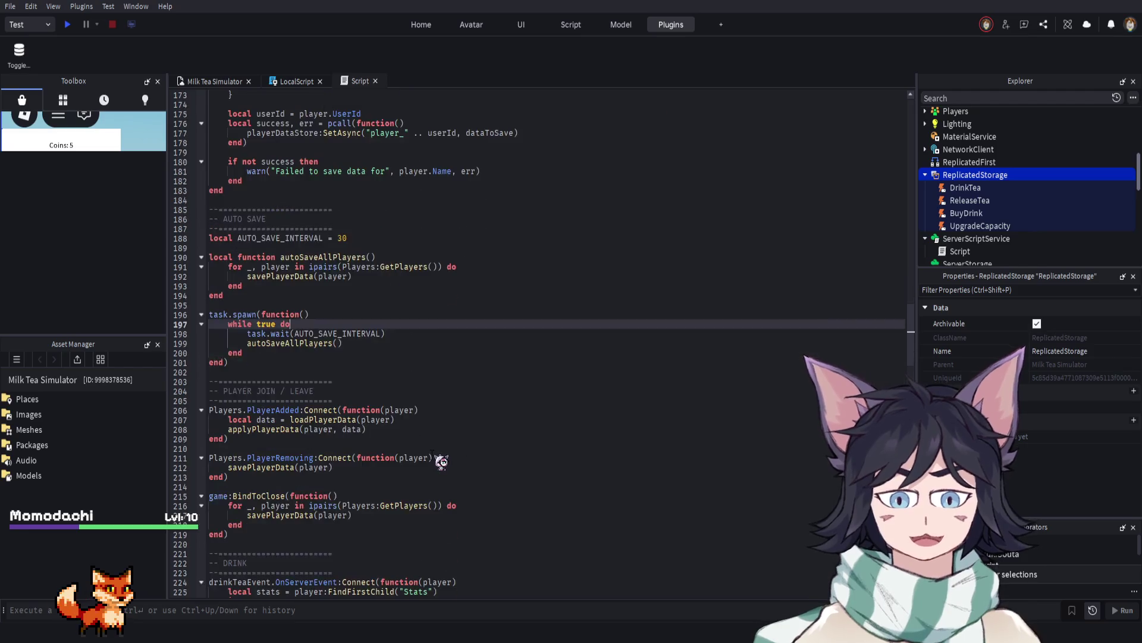
scroll(436, 477, "down", 18)
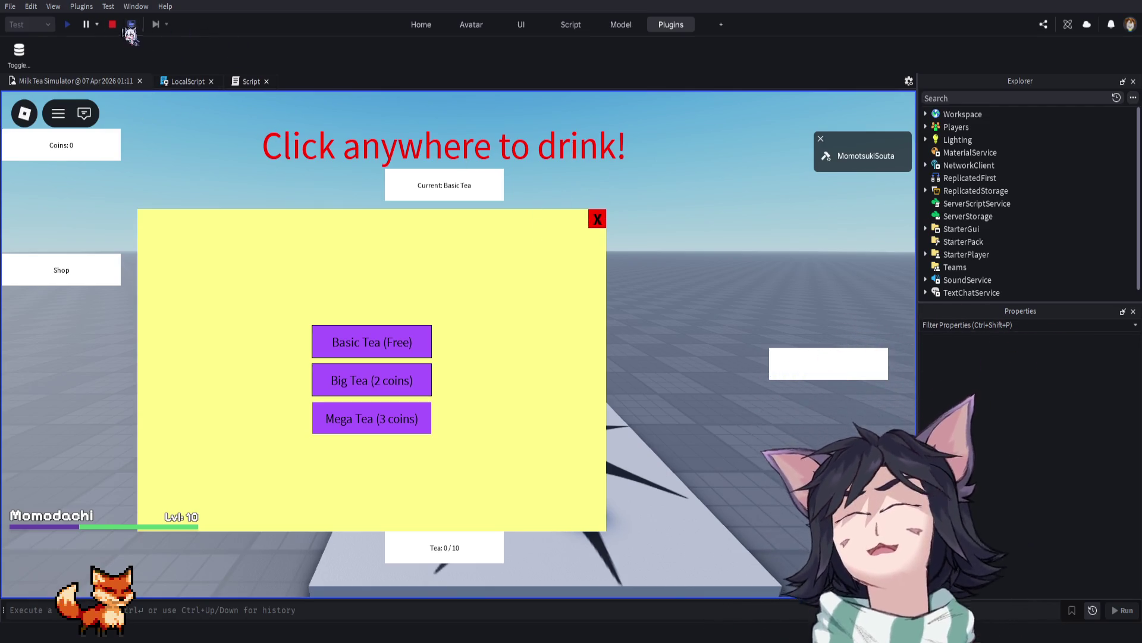
Stop the playtest from the server view and bring the LocalScript code back up.
left_click(132, 25)
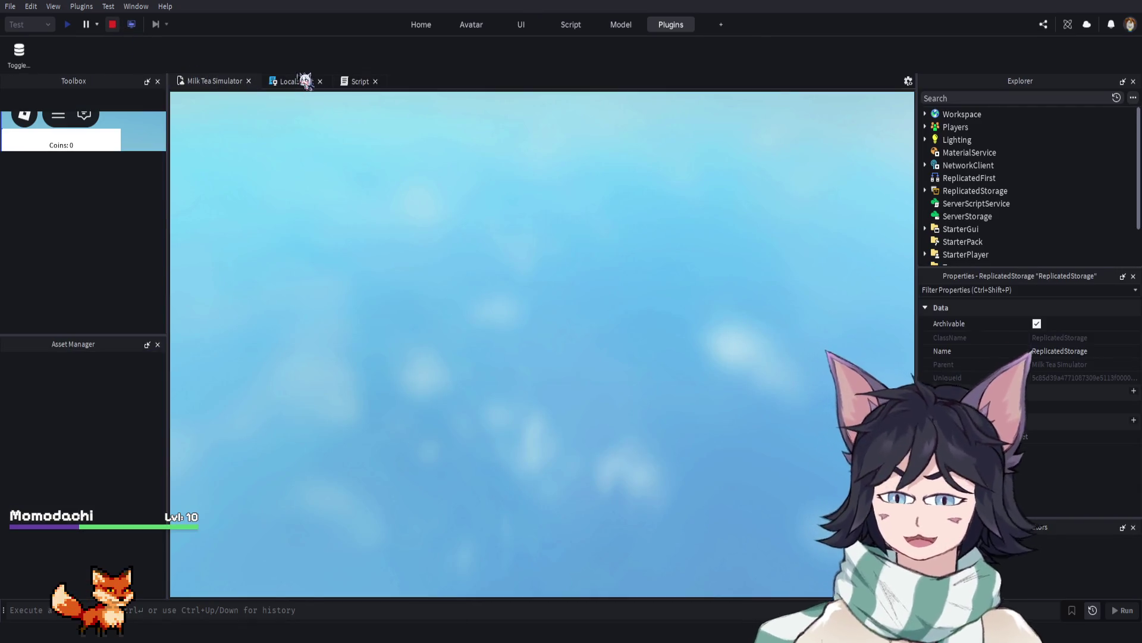
key("shift+F5")
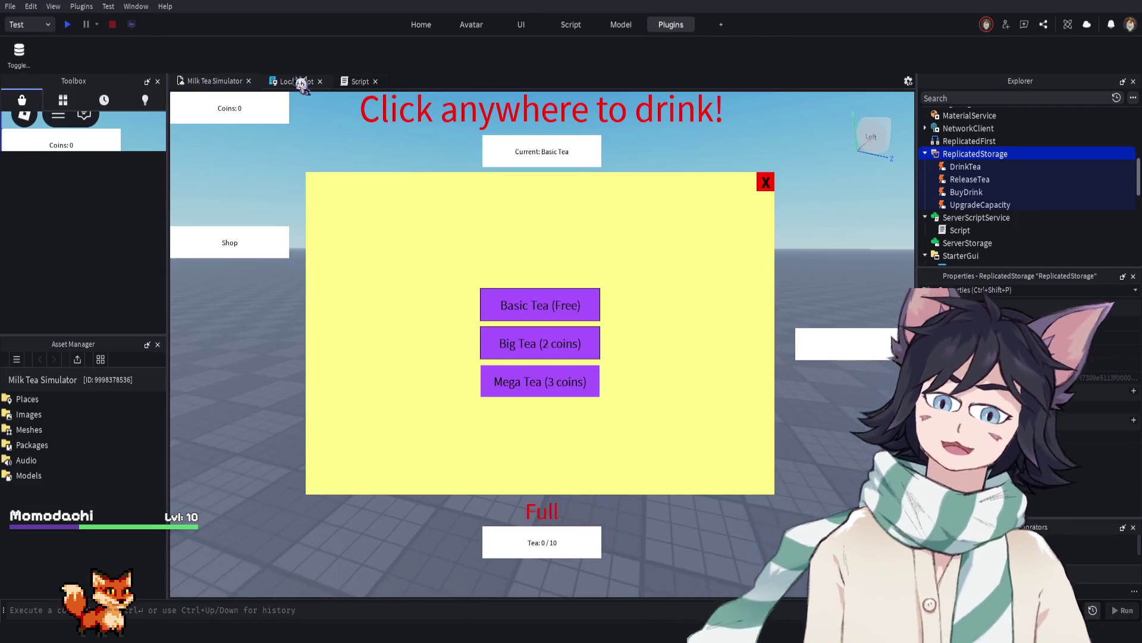
left_click(301, 81)
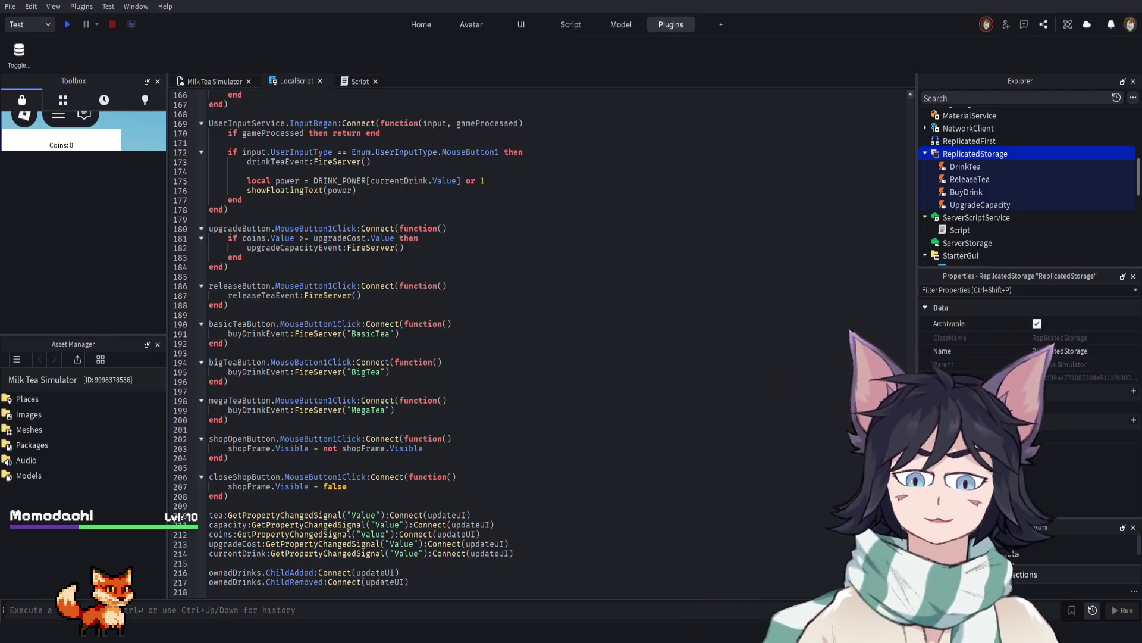
Switch to the Milk Tea Simulator place view showing the Basic, Big and Mega Tea shop panel.
left_click(215, 81)
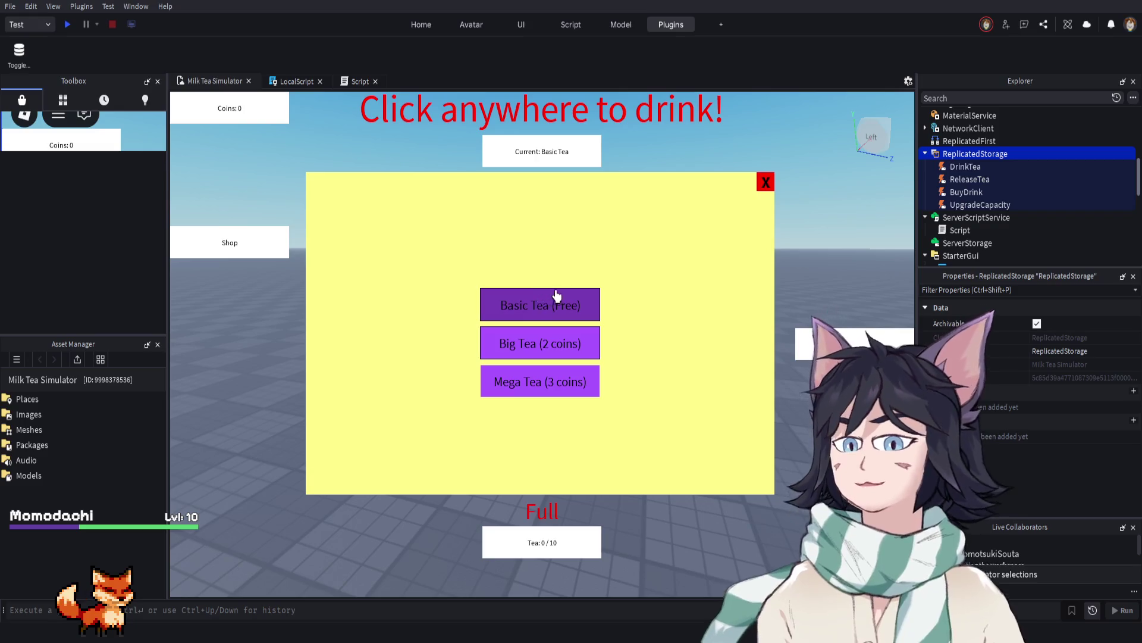
Reopen the LocalScript with its tea purchase and shop toggle handlers.
left_click(292, 81)
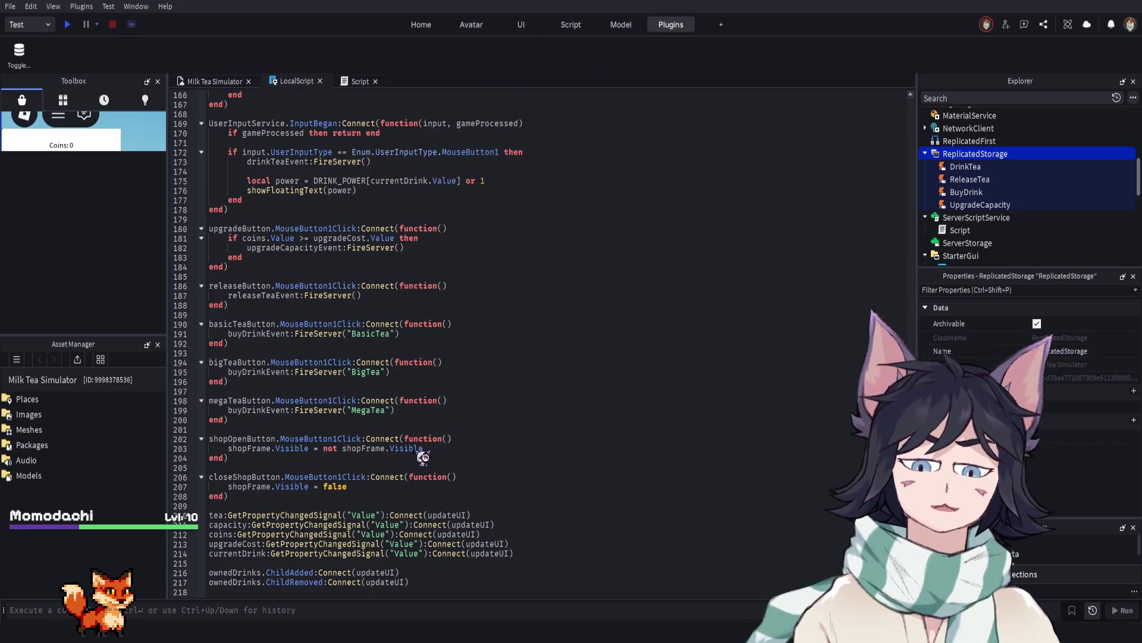
Paste local resetDataEvent = replicatedStorage:WaitForChild("ResetData") after closeShopButton's handler, then start a playtest.
scroll(416, 461, "down", 10)
scroll(373, 486, "up", 3)
left_click(229, 277)
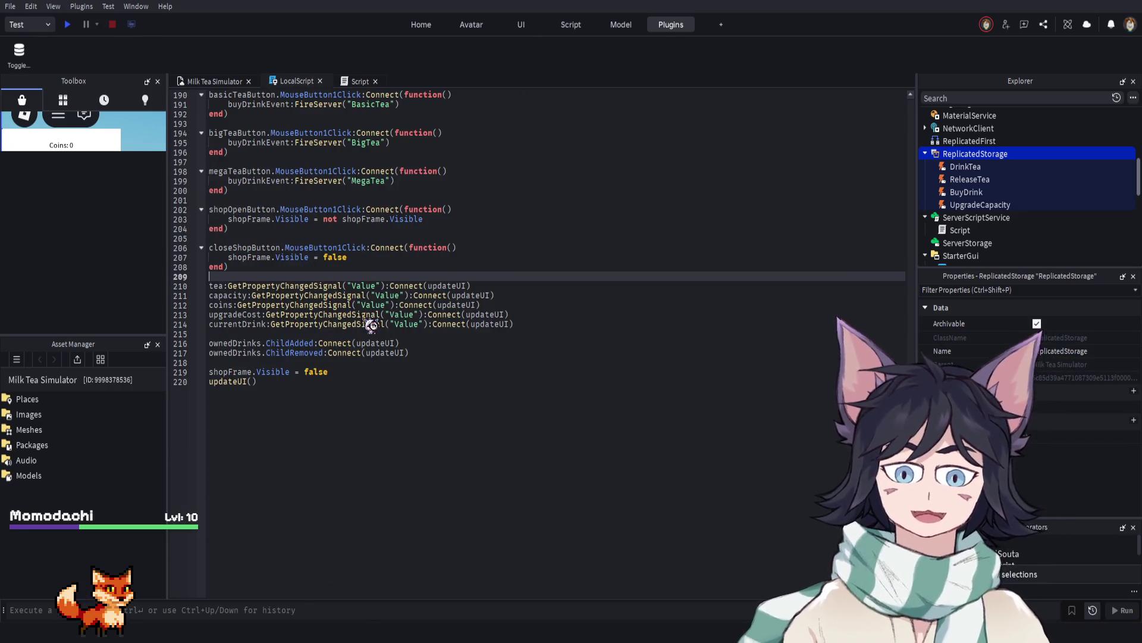
key("Return")
key("Return")
key("Up")
type("local resetDataEvent = replicatedStorage:WaitForChild(\"ResetData\")")
left_click(506, 403)
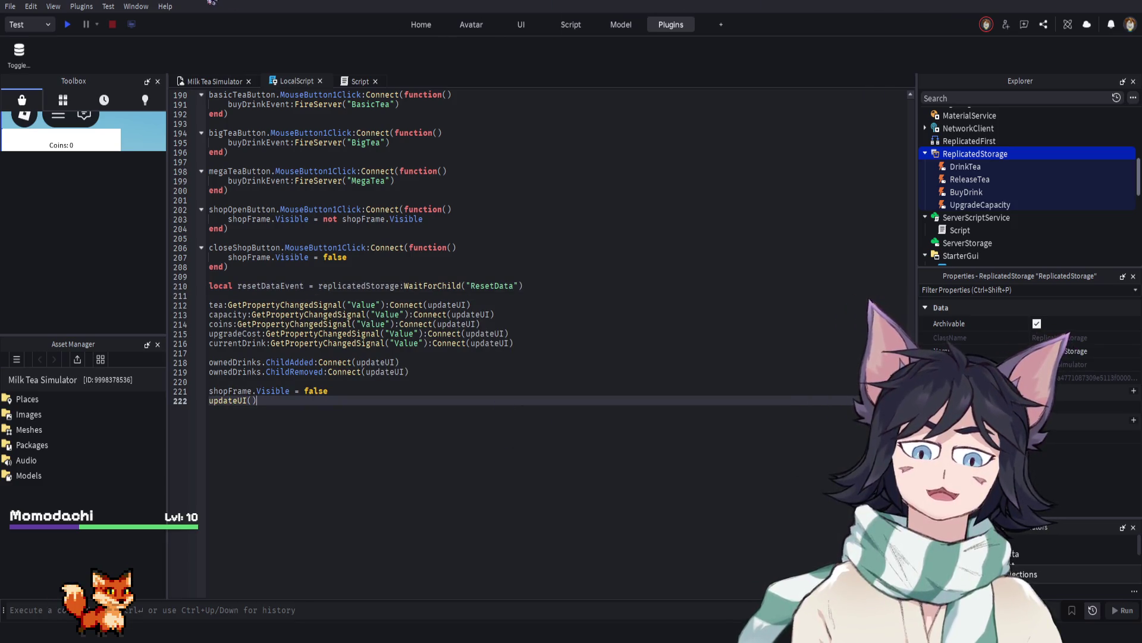
left_click(68, 24)
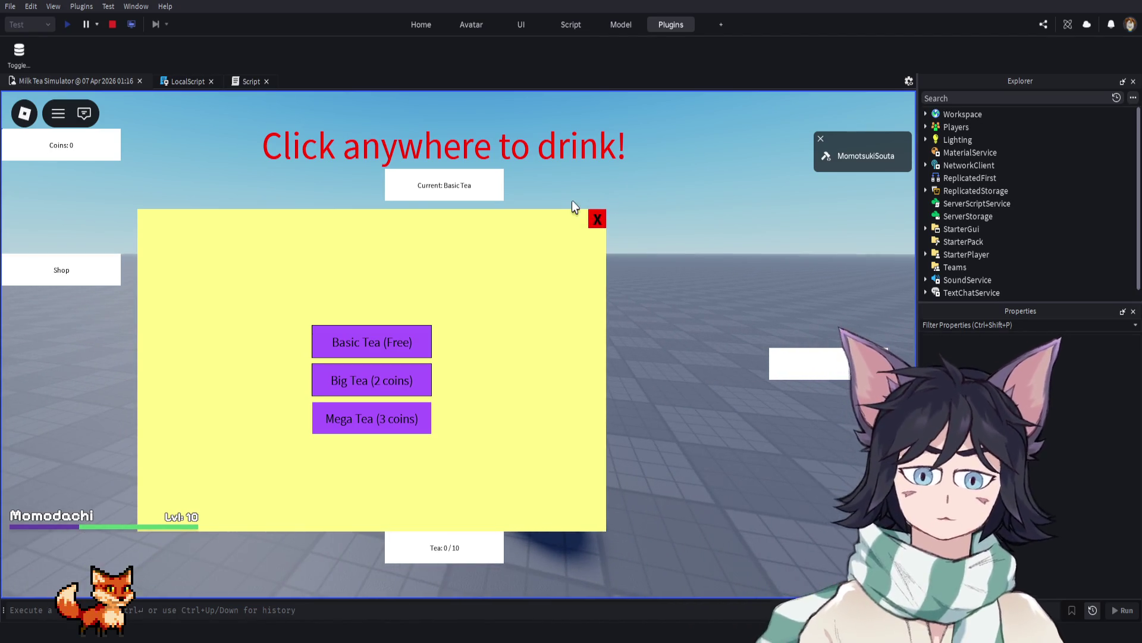
Read the Developer Console's infinite-yield warning for ResetData, stop the test and return to the LocalScript.
key("F9")
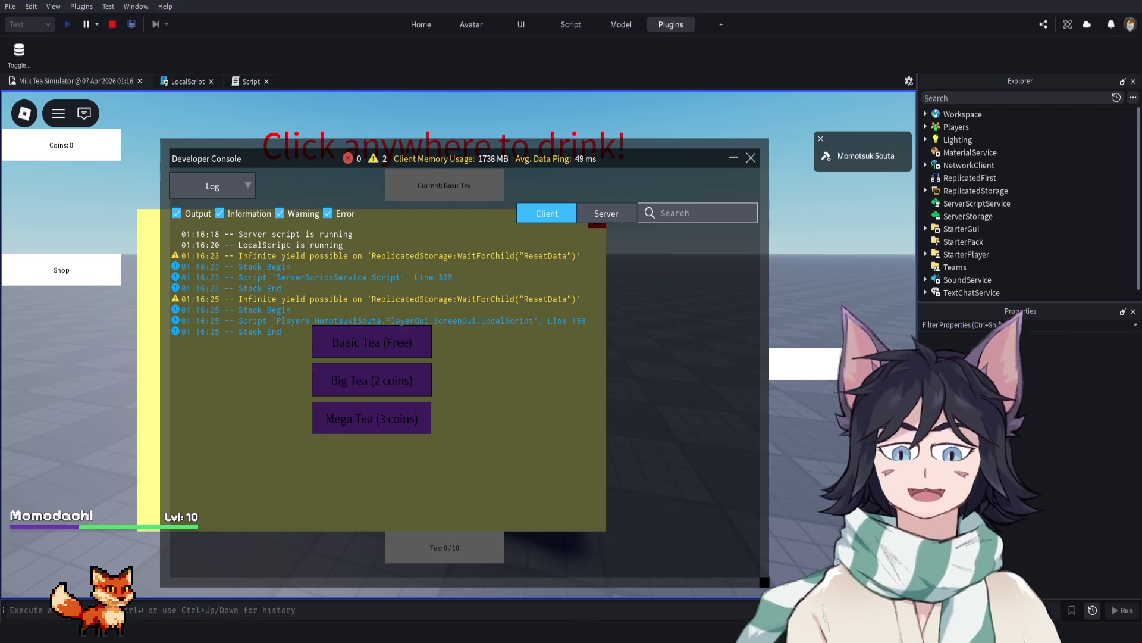
left_click(113, 25)
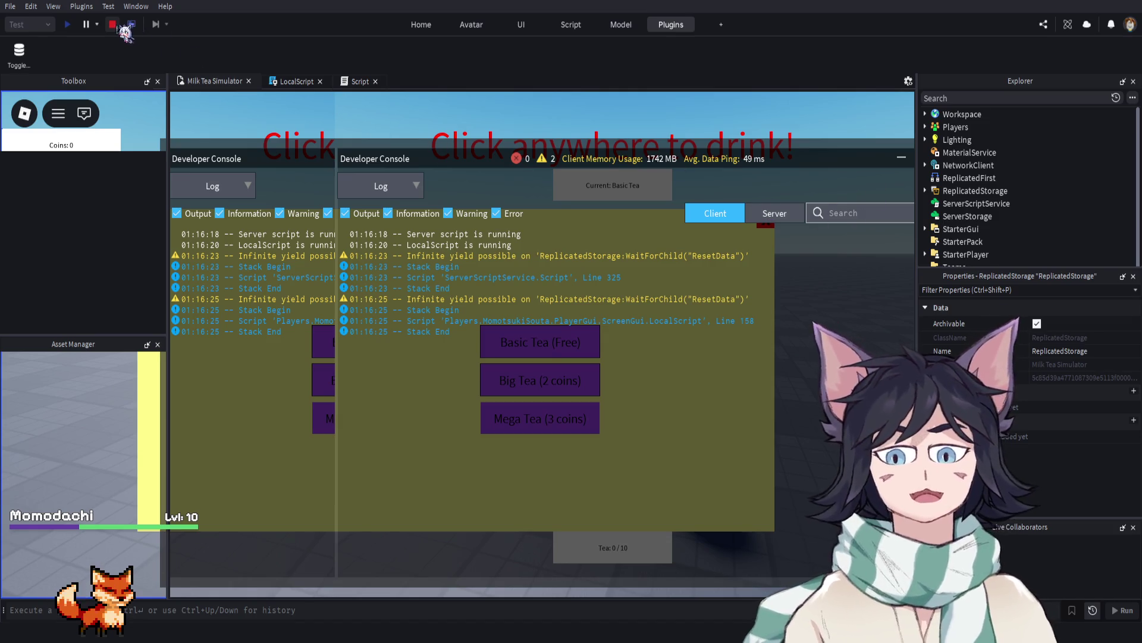
left_click(310, 82)
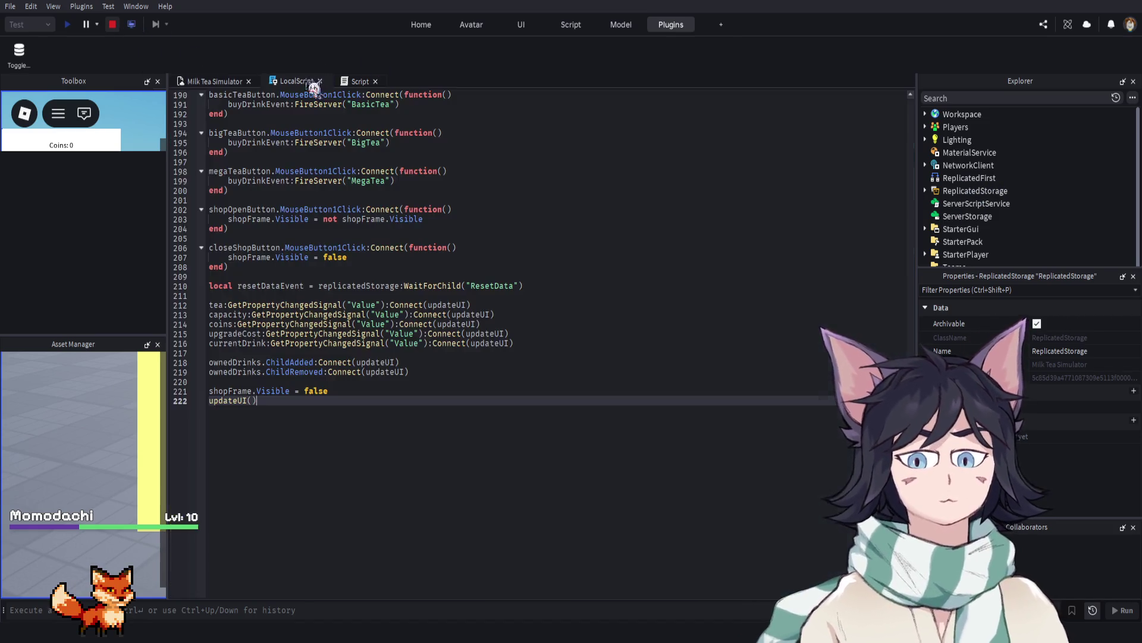
Stop the test, add a RemoteEvent named ResetData to ReplicatedStorage, and start a new playtest.
left_click(355, 83)
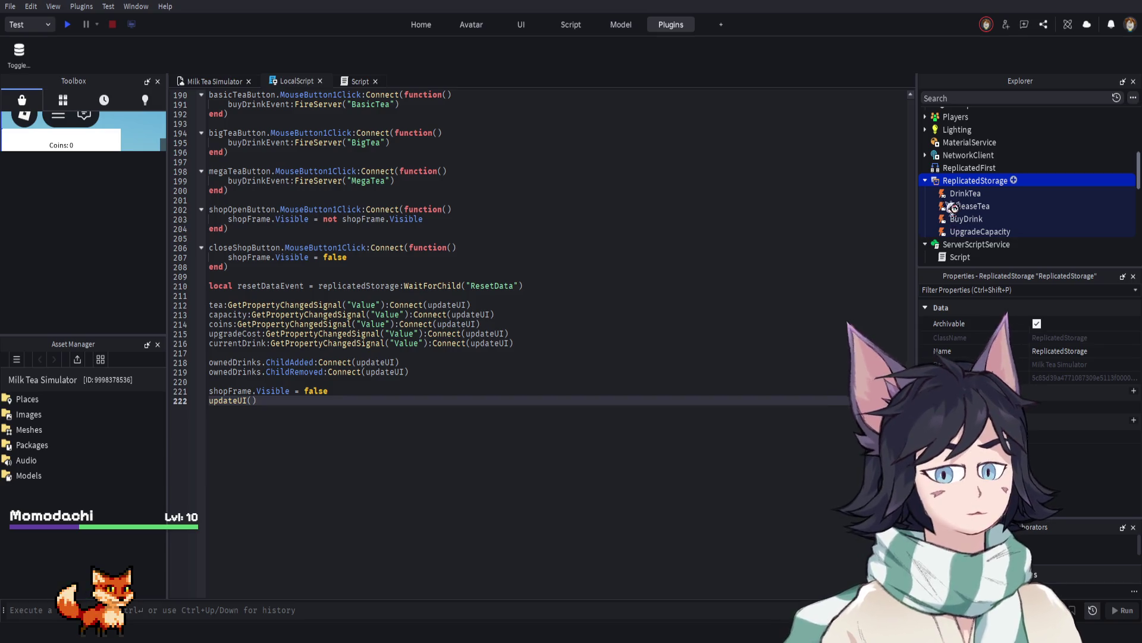
left_click(1013, 180)
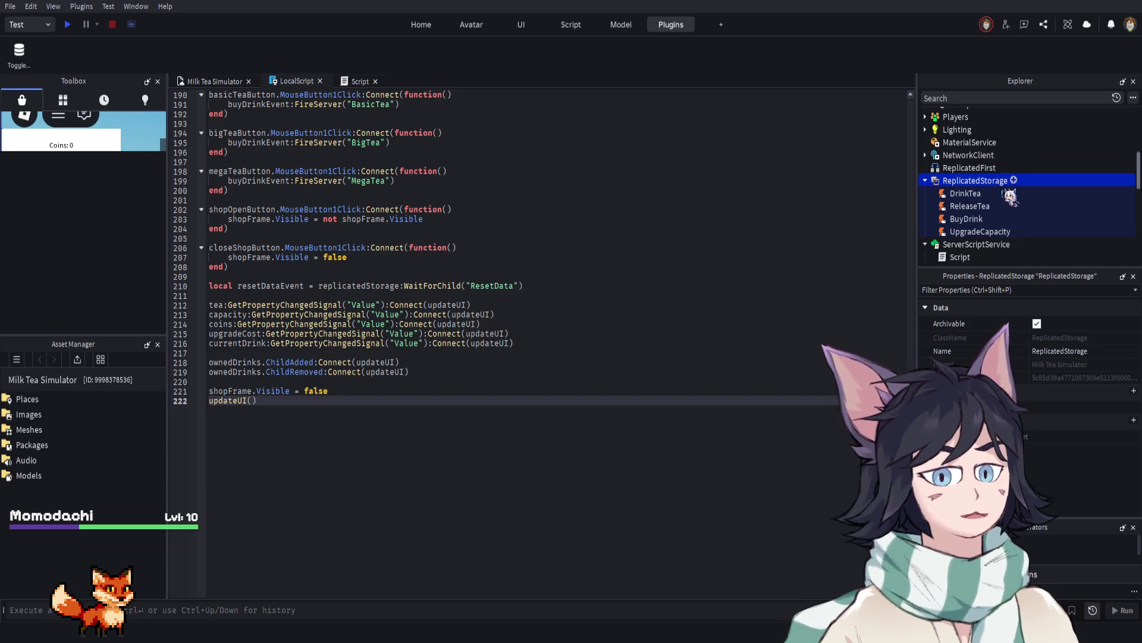
left_click(952, 253)
key("F2")
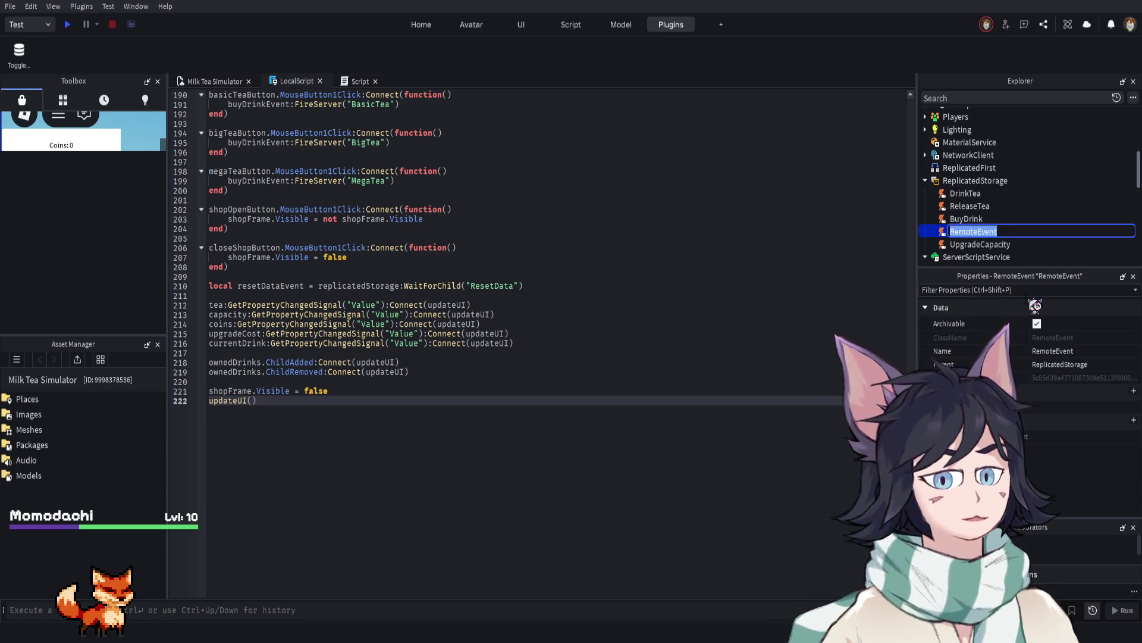
type("Reset")
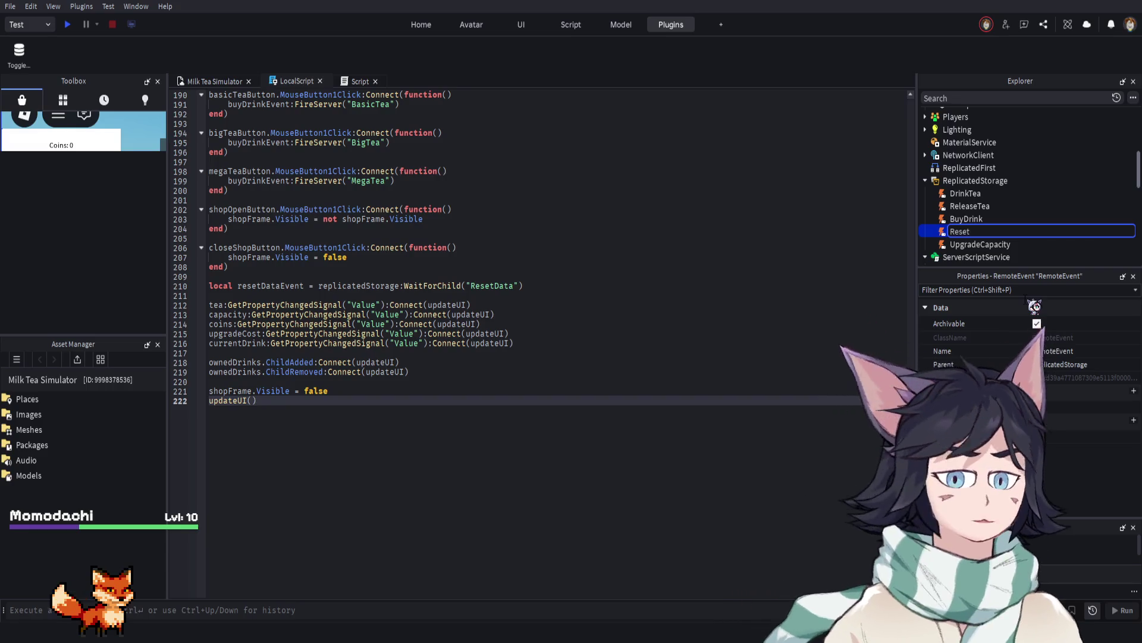
type("Data")
key("Return")
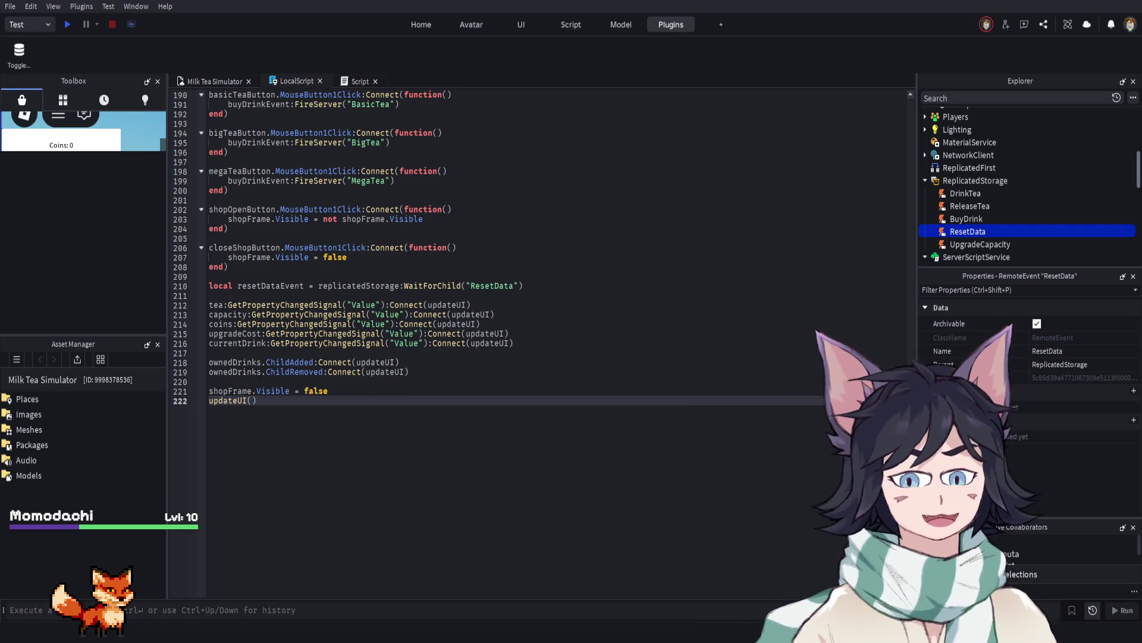
left_click(67, 23)
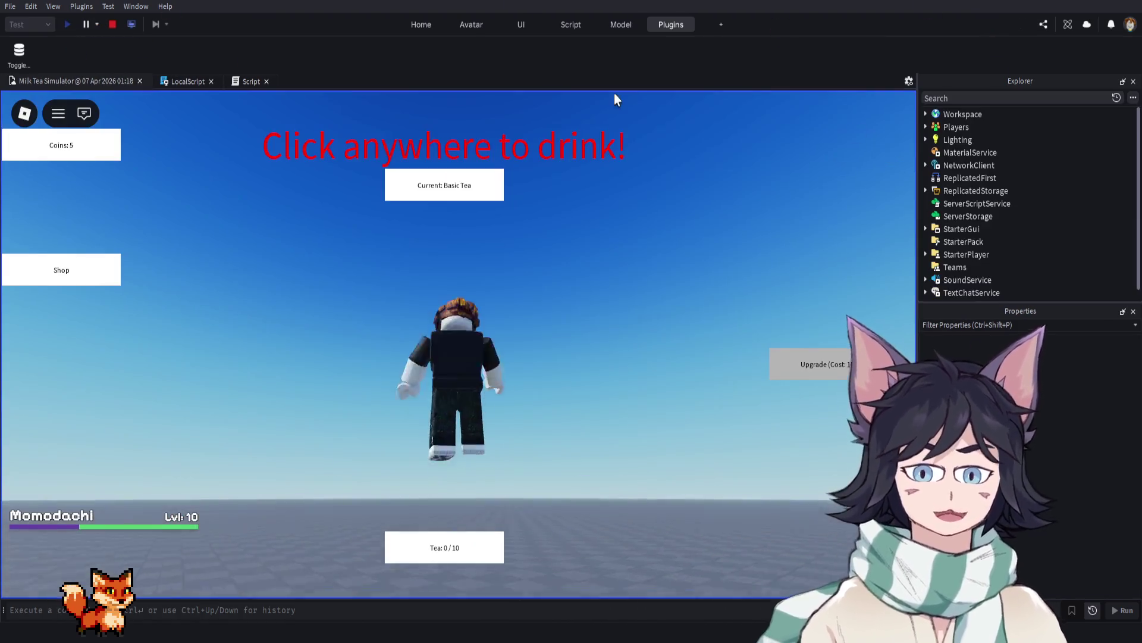
Walk forward and drink tea repeatedly until the Tea counter shows 6/10, with Coins at 5.
key("w")
left_click(493, 313)
left_click(322, 328)
left_click(320, 328)
left_click(316, 327)
left_click(316, 326)
left_click(359, 315)
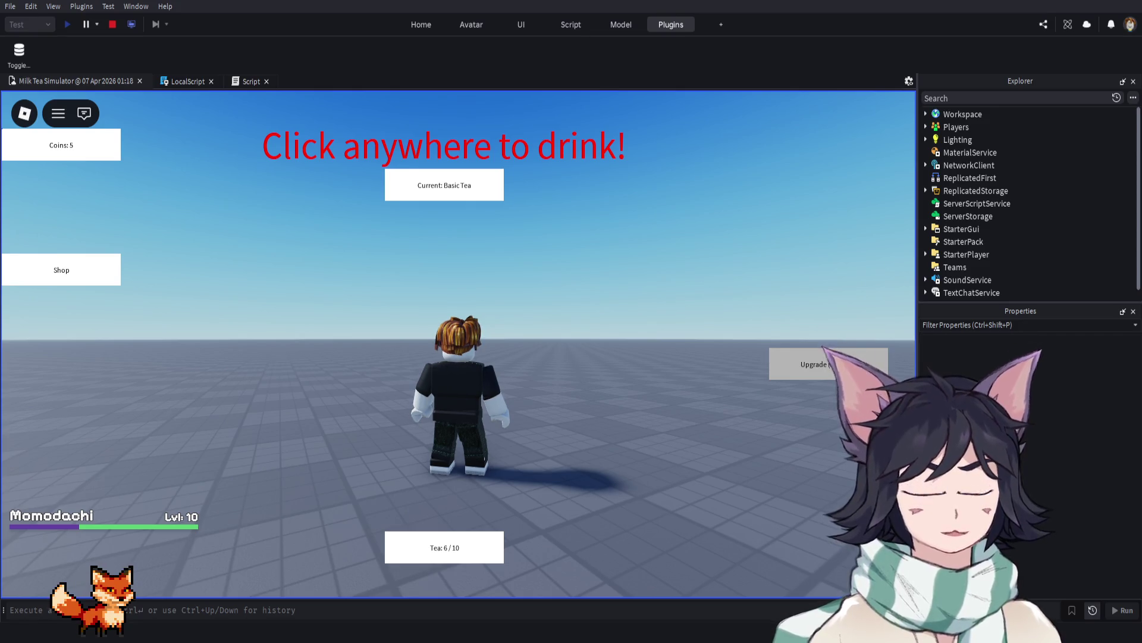
left_click(126, 25)
Stop the playtest while reviewing the server Script's DATA RESET handler, then reopen the LocalScript.
left_click(351, 82)
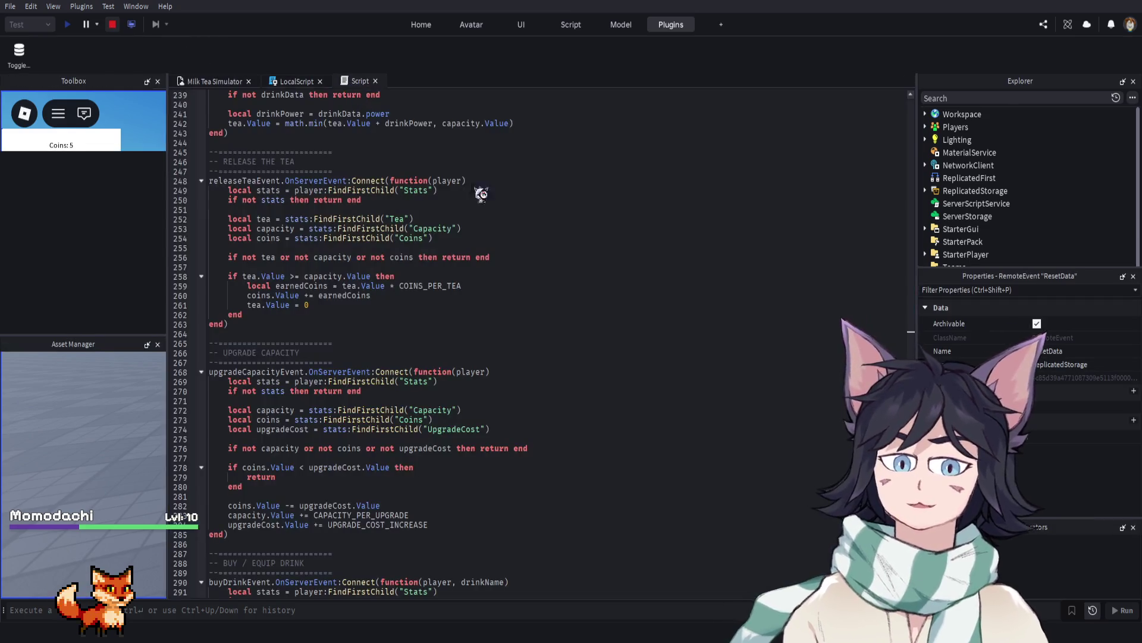
scroll(496, 297, "up", 3)
scroll(496, 297, "down", 3)
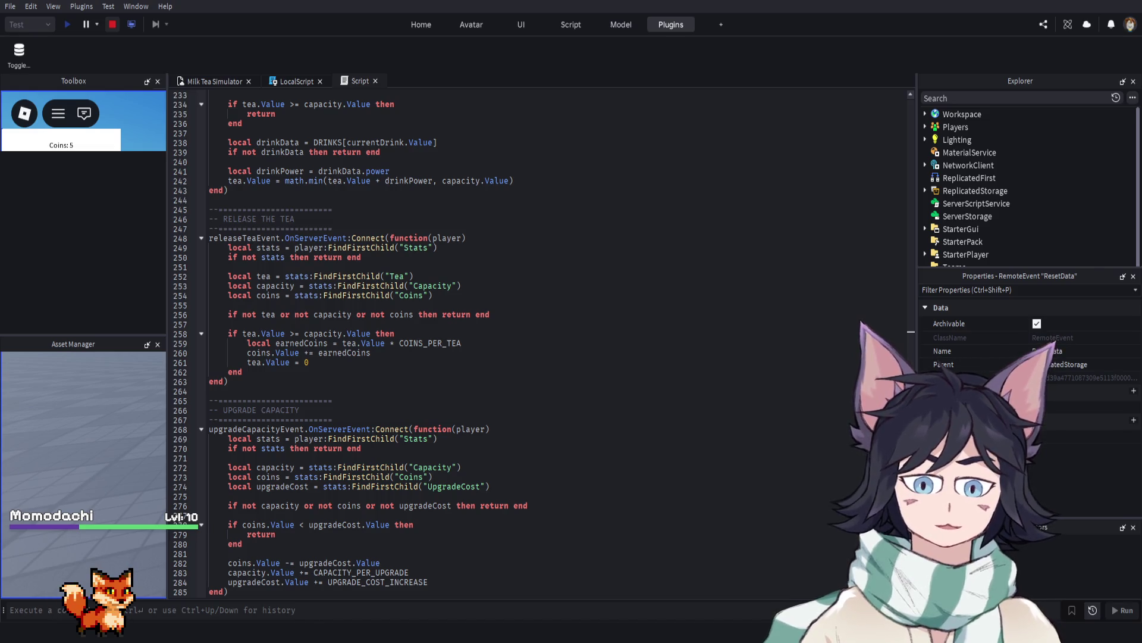
scroll(384, 410, "down", 18)
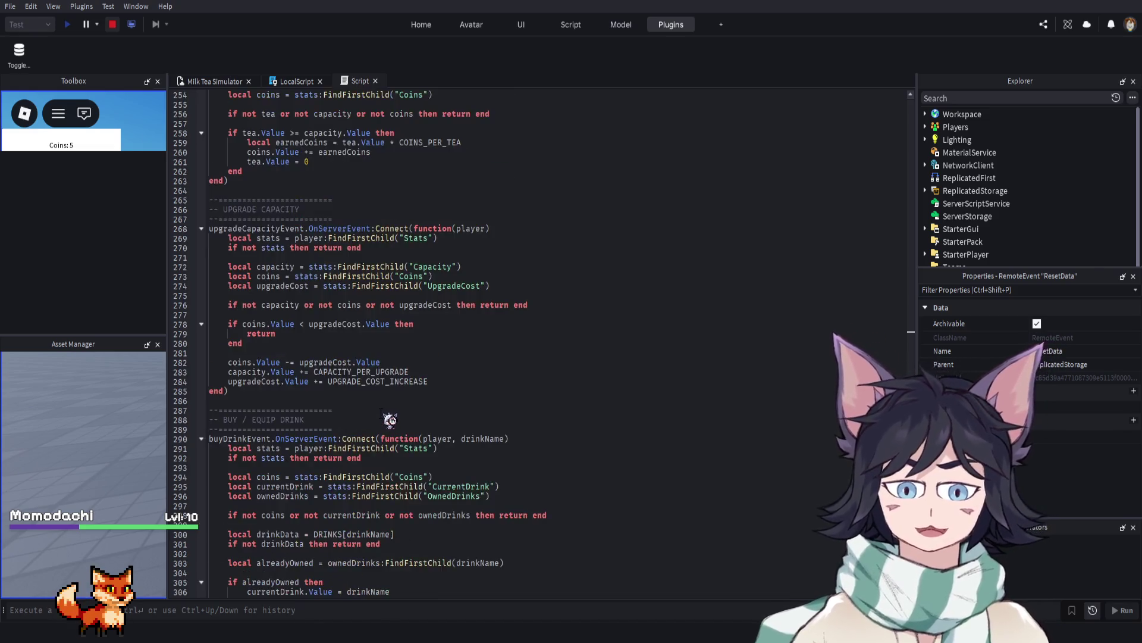
scroll(394, 429, "down", 6)
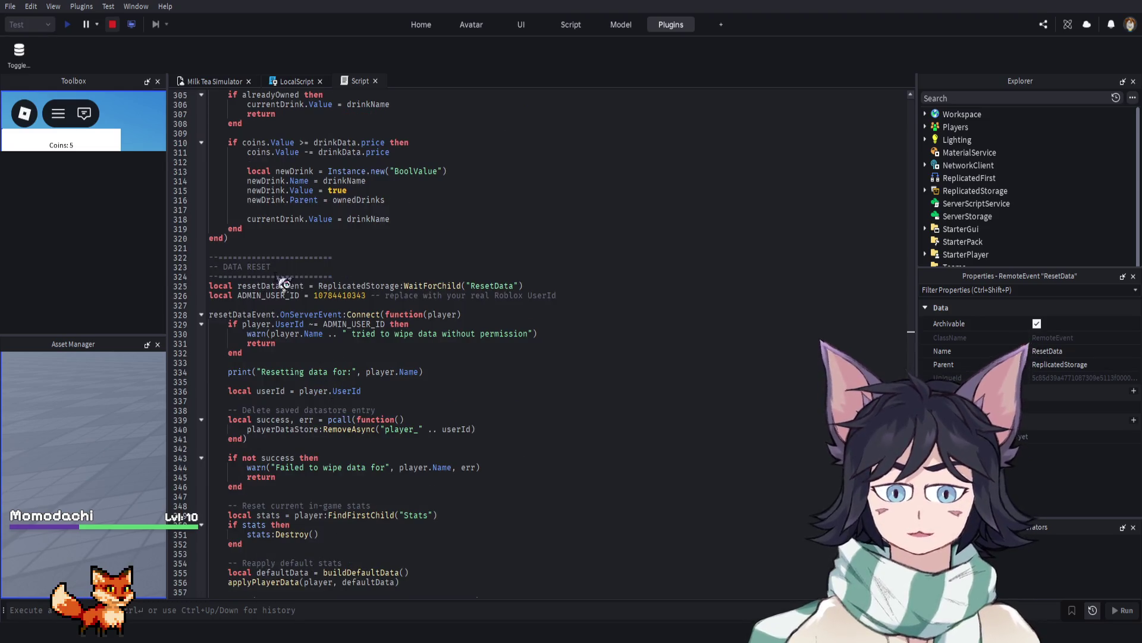
key("shift+F5")
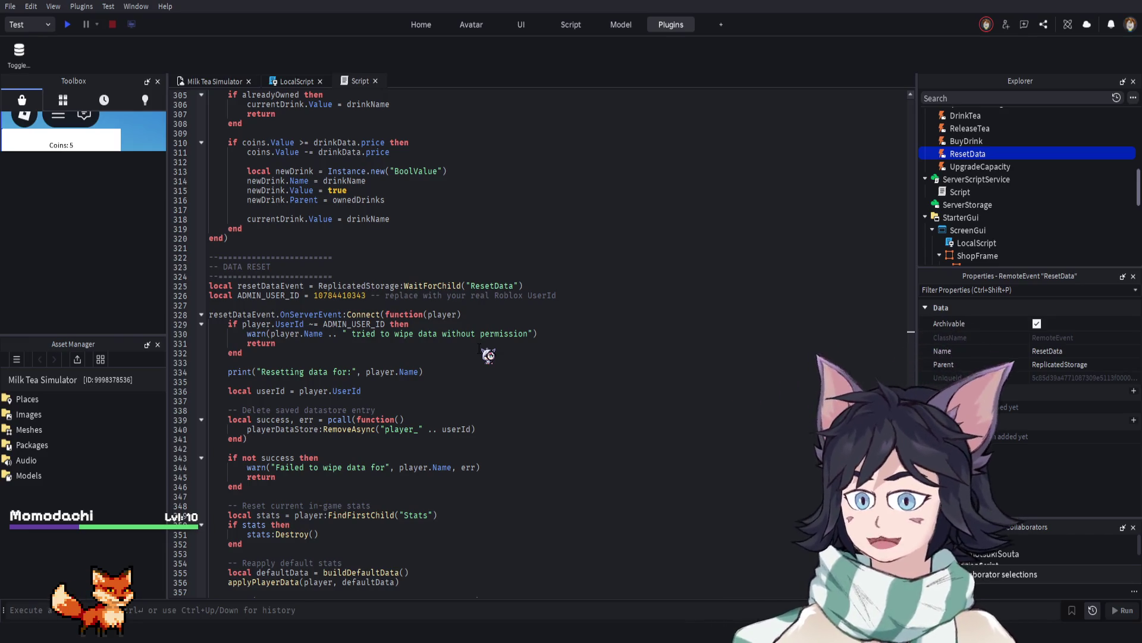
scroll(532, 315, "down", 4)
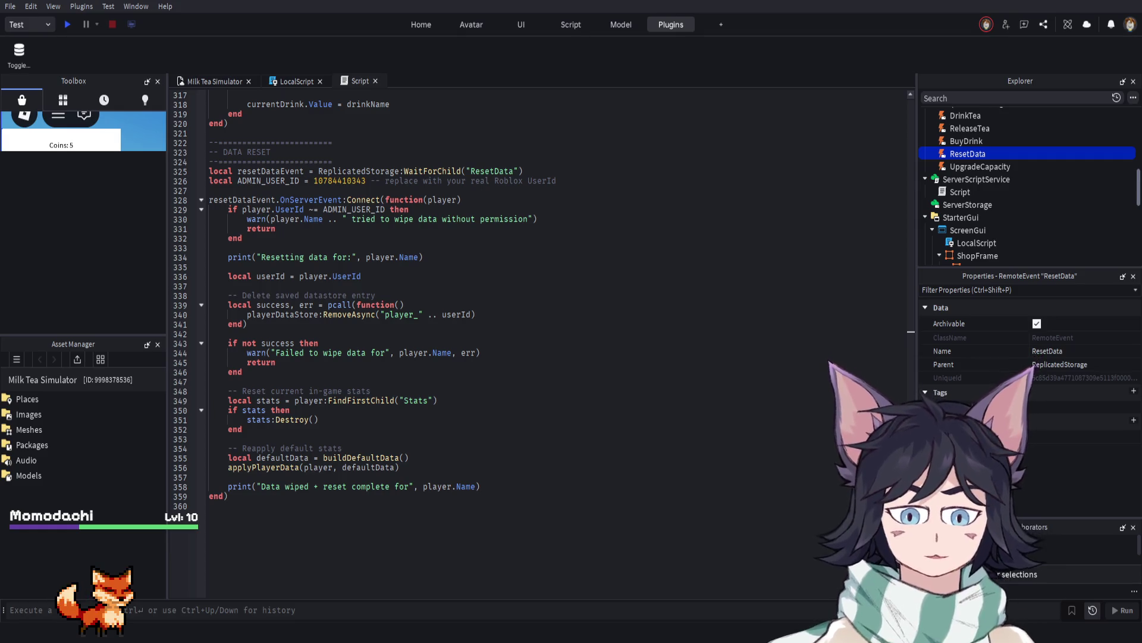
left_click(294, 82)
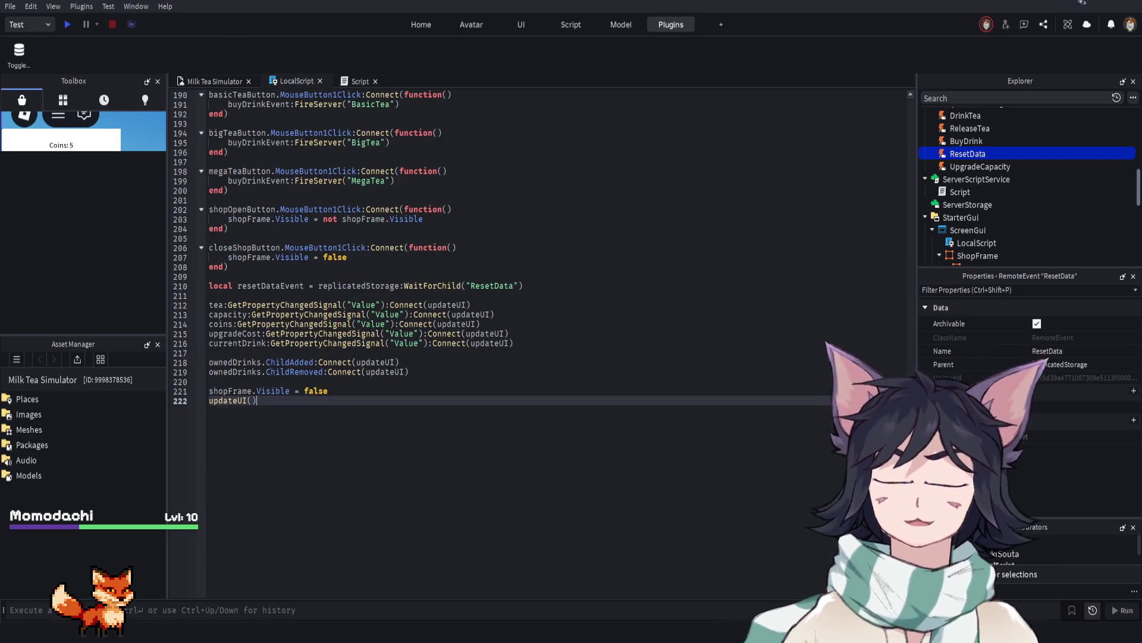
Add the resetDataEvent WaitForChild("ResetData") declaration on a new line after line 5.
scroll(469, 344, "up", 2)
left_click_drag(910, 565, 905, 191)
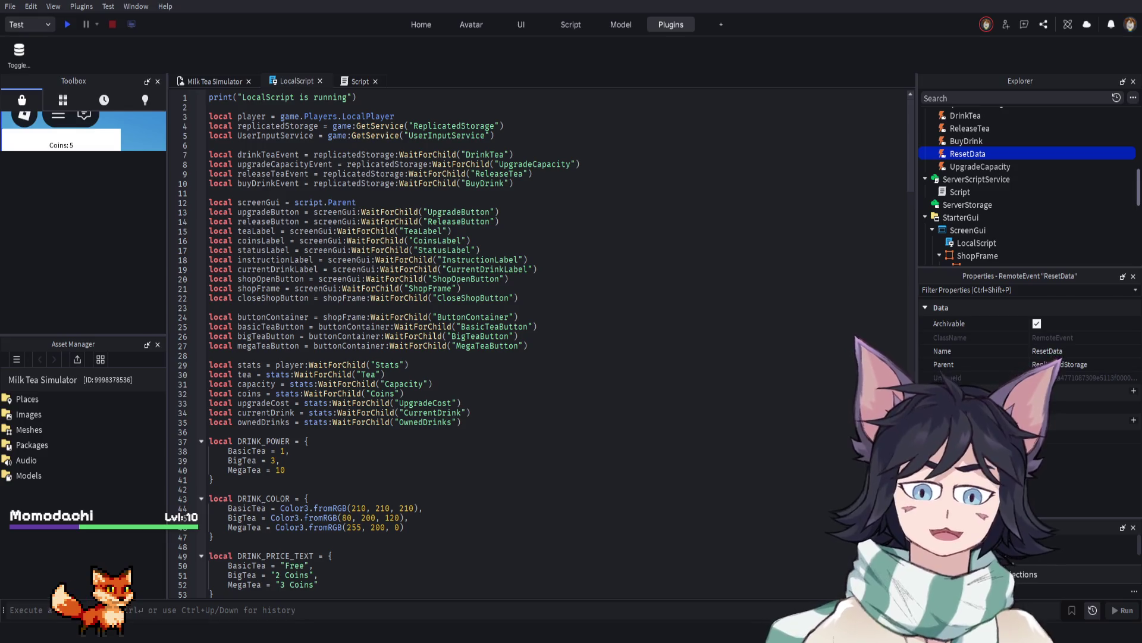
left_click(213, 137)
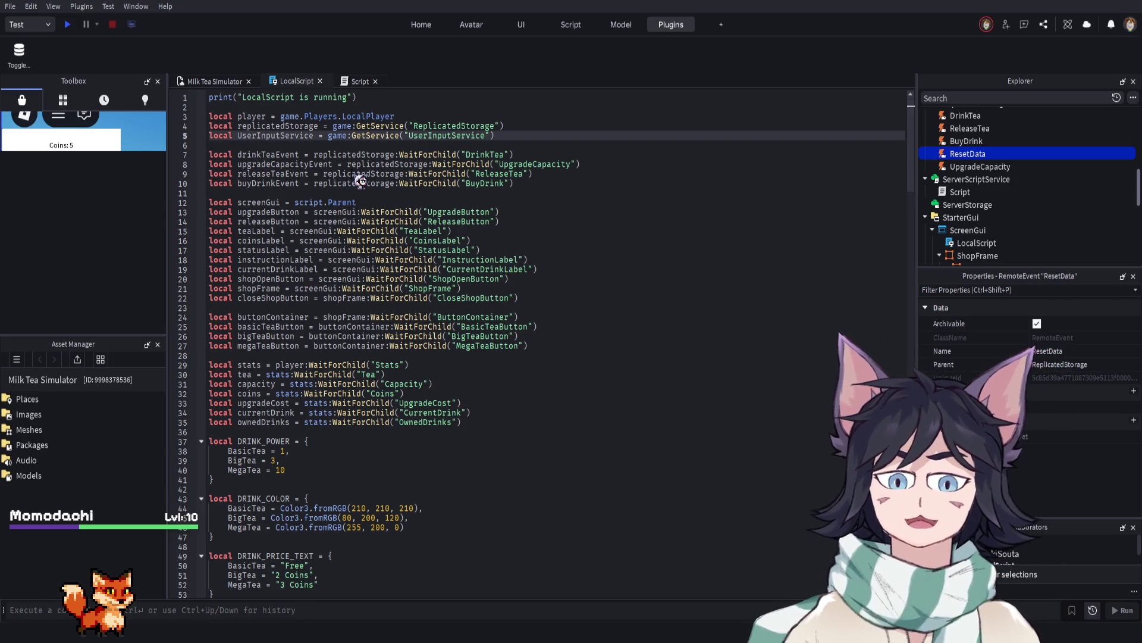
key("End")
key("Return")
key("Tab")
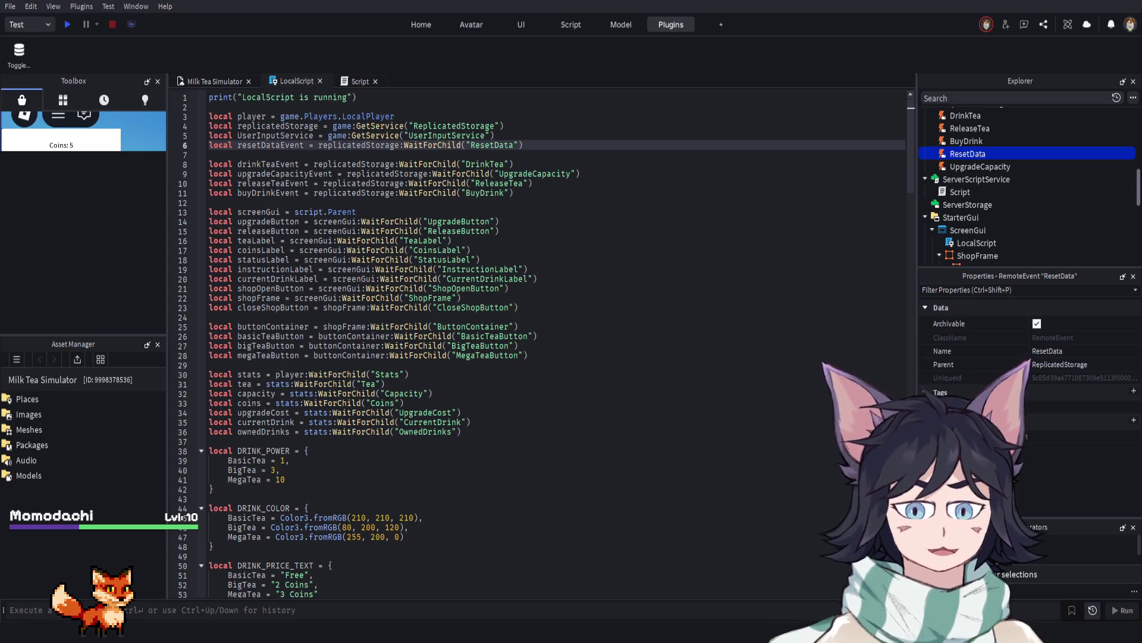
Scroll down and place the caret on empty line 210 below the close-shop handler.
scroll(535, 429, "down", 6)
scroll(452, 432, "up", 5)
scroll(440, 436, "down", 2)
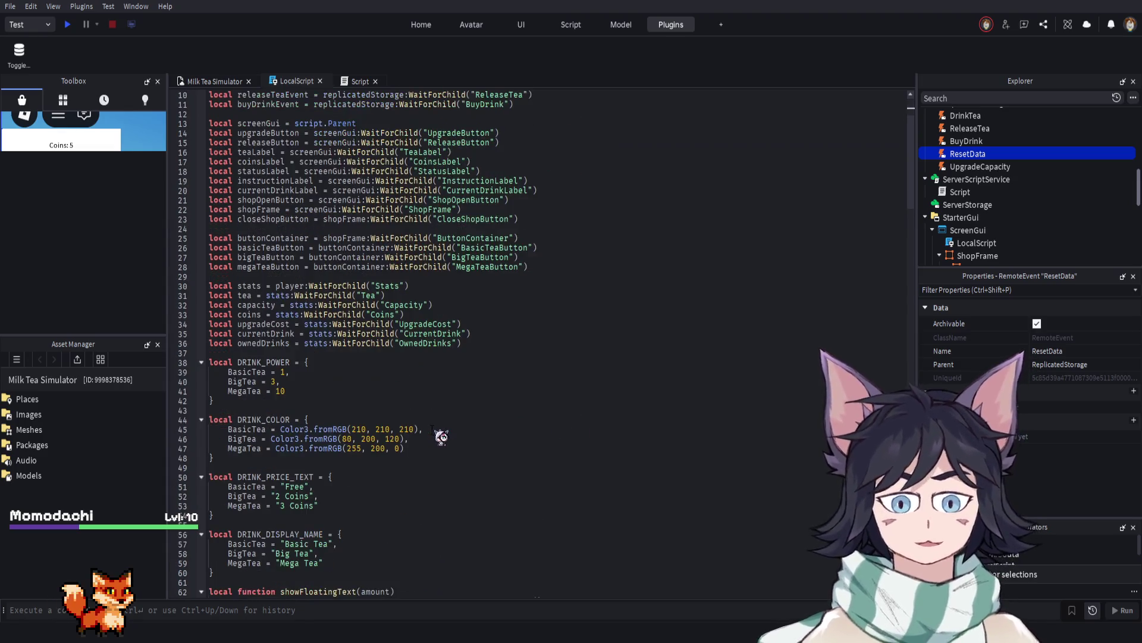
scroll(440, 436, "down", 6)
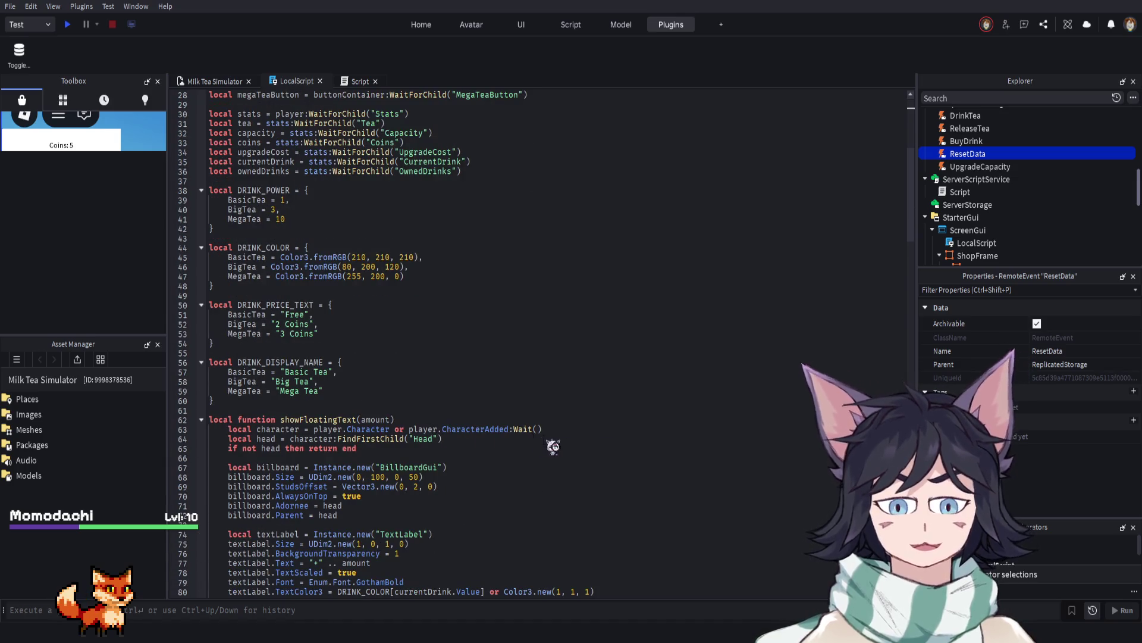
mouse_move(911, 244)
left_mouse_down()
mouse_move(911, 565)
mouse_move(910, 544)
left_mouse_up()
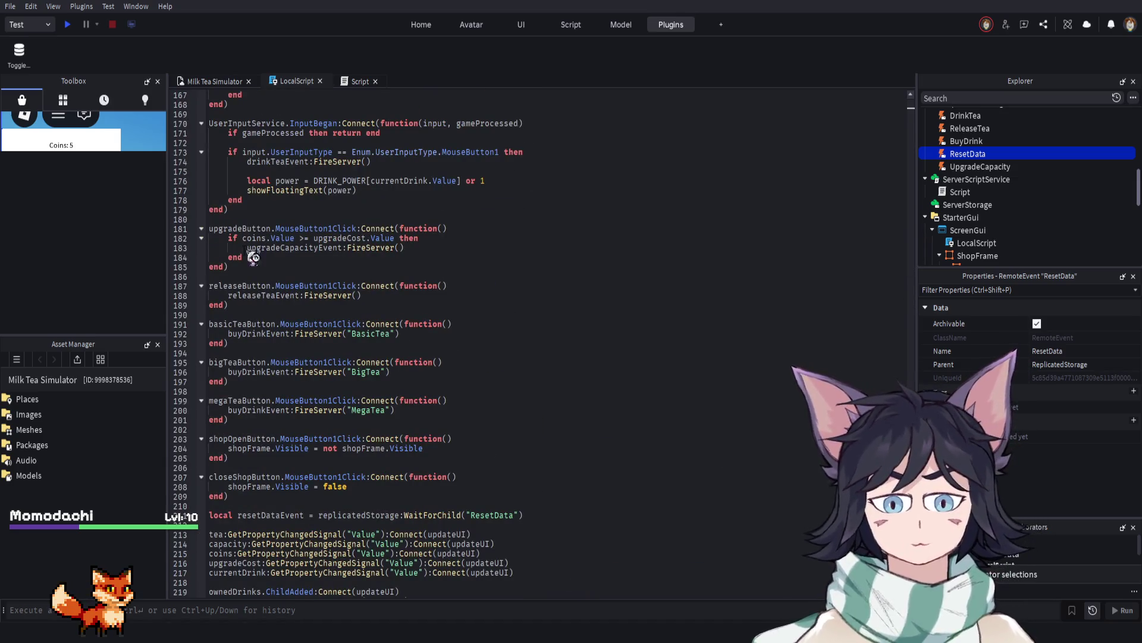
left_click(238, 506)
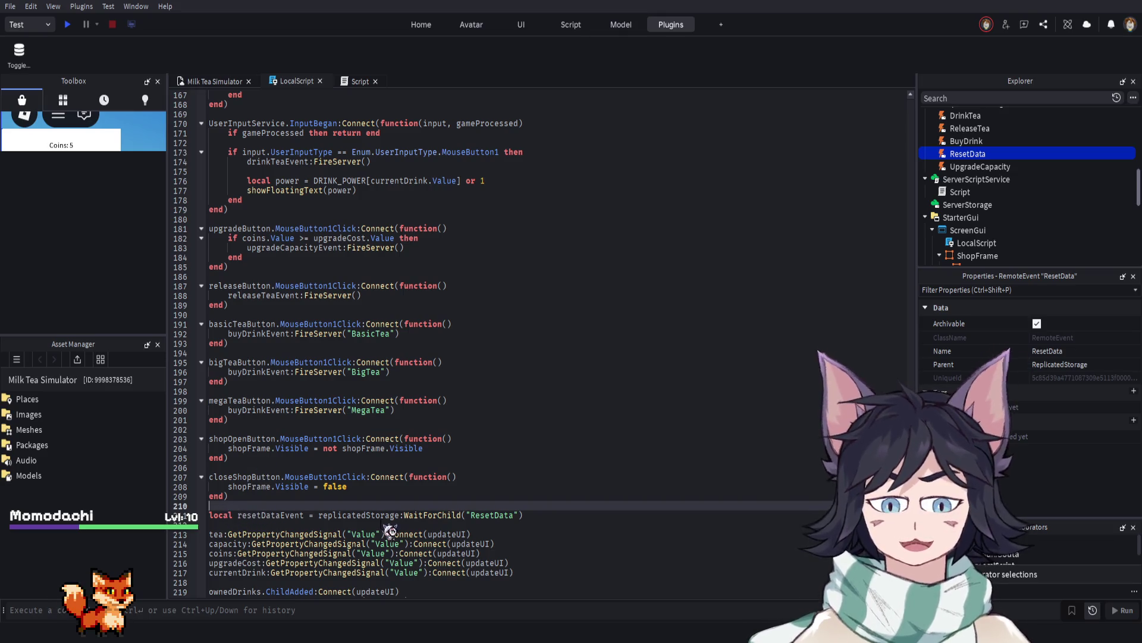
Paste the new InputBegan block that prints each input and fires resetDataEvent on F6.
key("Return")
key("Return")
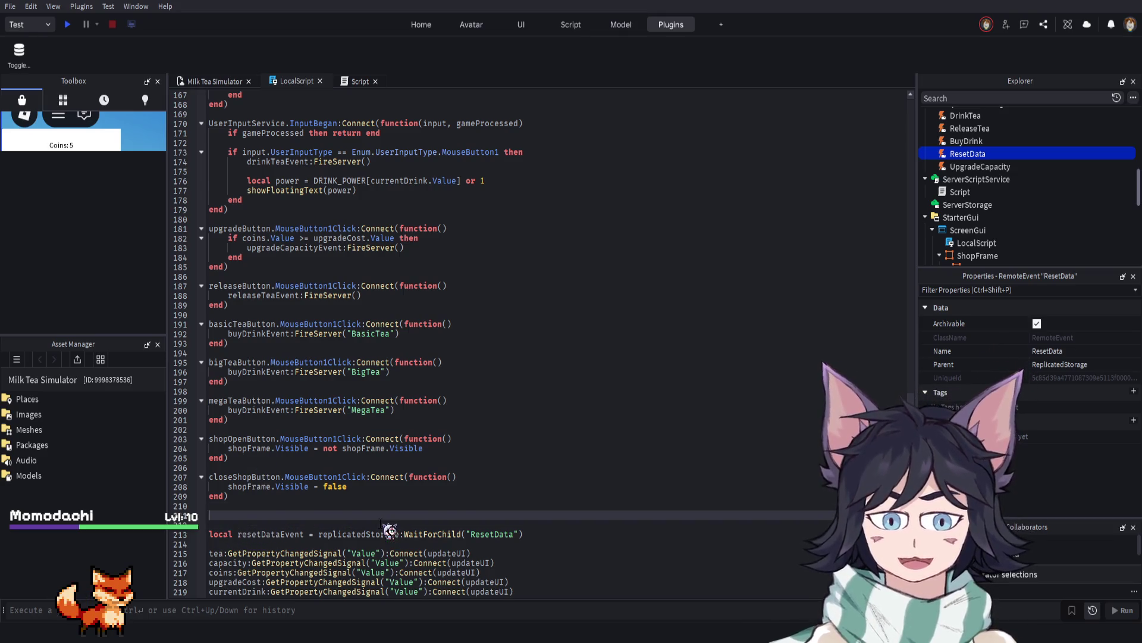
type("UserInputService.InputBegan:Connect(function(input, gameProcessed) \tprint(\"Input detected:\", input.UserInputType, input.KeyCode, \"Processed:\", gameProcessed)  \tif input.UserInputType == Enum.UserInputType.MouseButton1 and not gameProcessed then \t\tdrinkTeaEvent:FireServer()  \t\tlocal power = DRINK_POWER[currentDrink.Value] or 1 \t\tshowFloatingText(power) \tend  \tif input.KeyCode == Enum.KeyCode.F6 then \t\tprint(\"F6 detected\") \t\tresetDataEvent:FireServer() \tend end)")
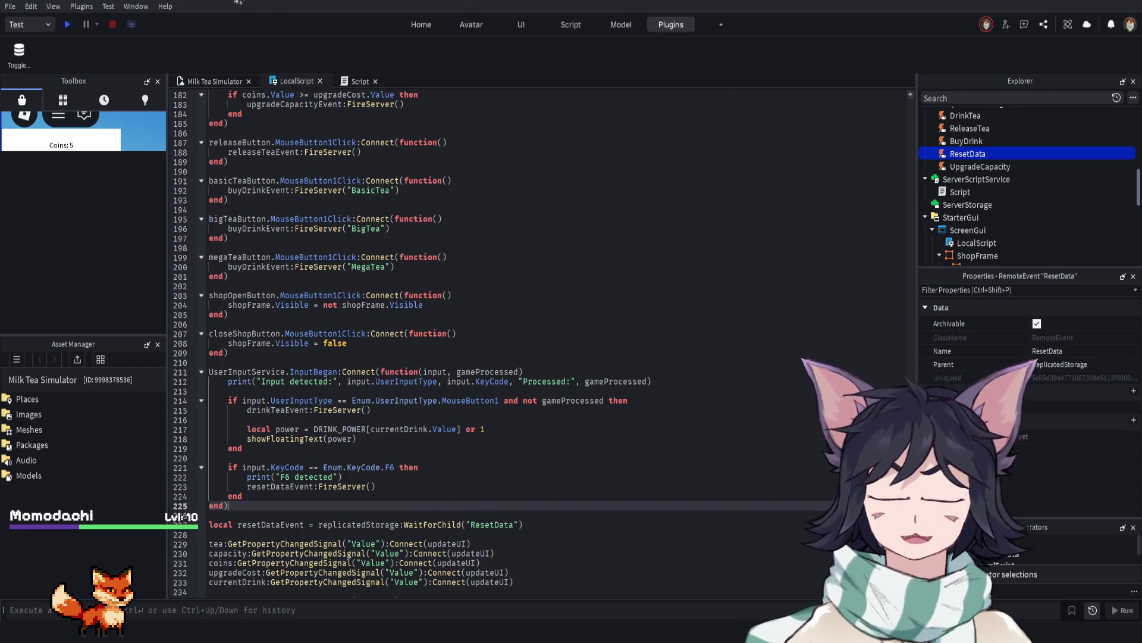
scroll(420, 407, "up", 2)
scroll(327, 439, "up", 8)
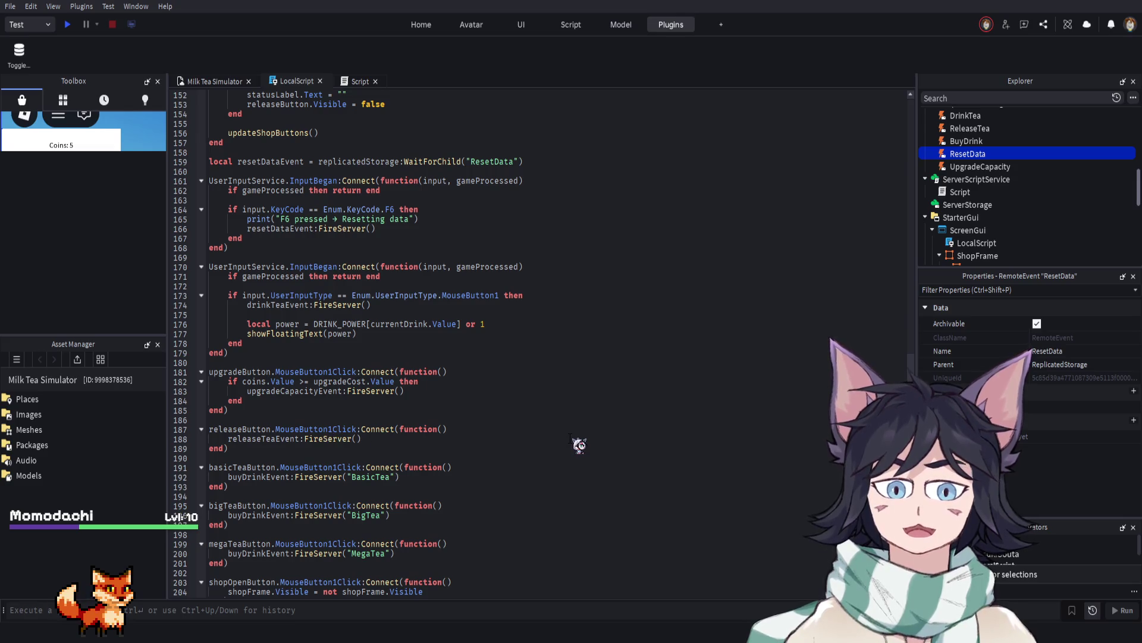
scroll(324, 235, "down", 6)
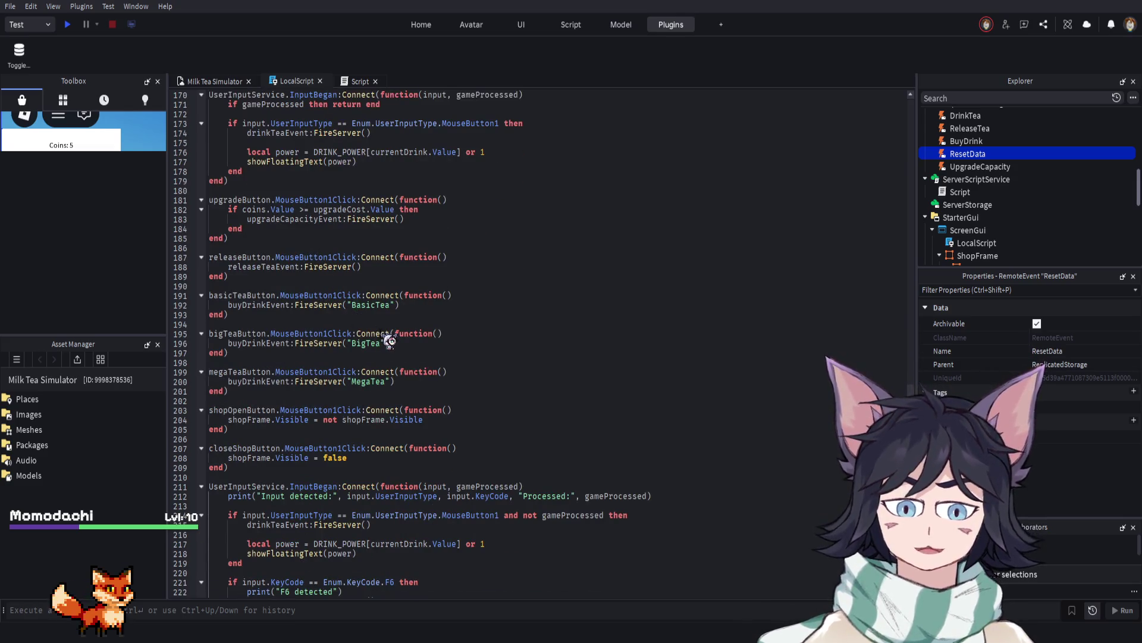
scroll(366, 328, "up", 3)
scroll(351, 250, "down", 6)
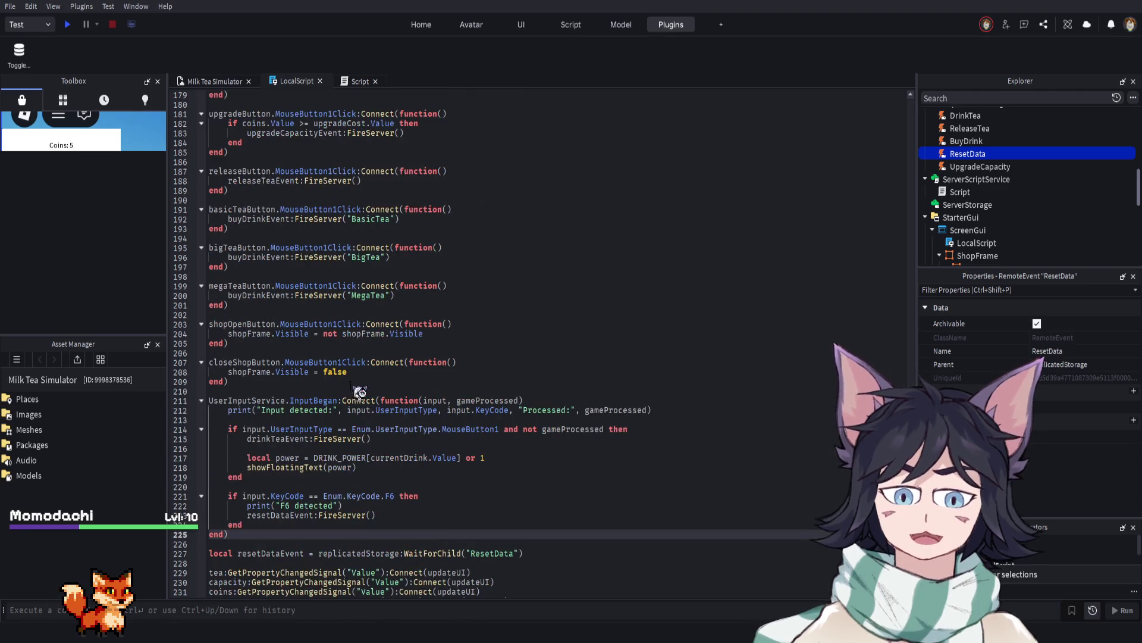
left_click_drag(249, 543, 217, 412)
key("ctrl+c")
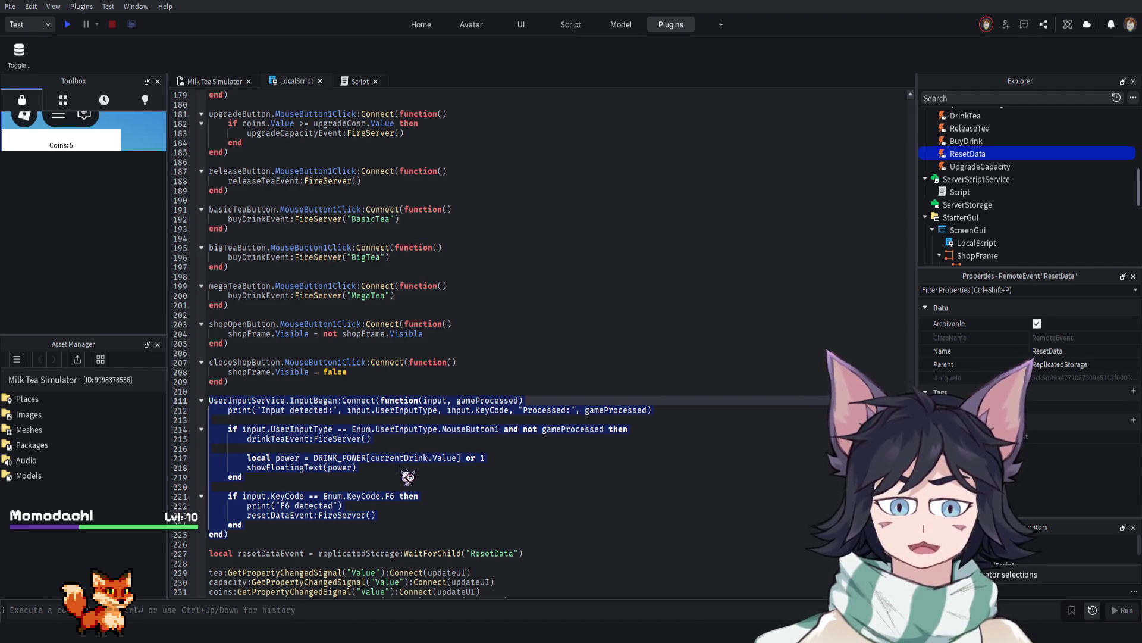
Replace the old InputBegan handler at lines 170–179 with the F6 version and start a playtest.
scroll(398, 473, "up", 7)
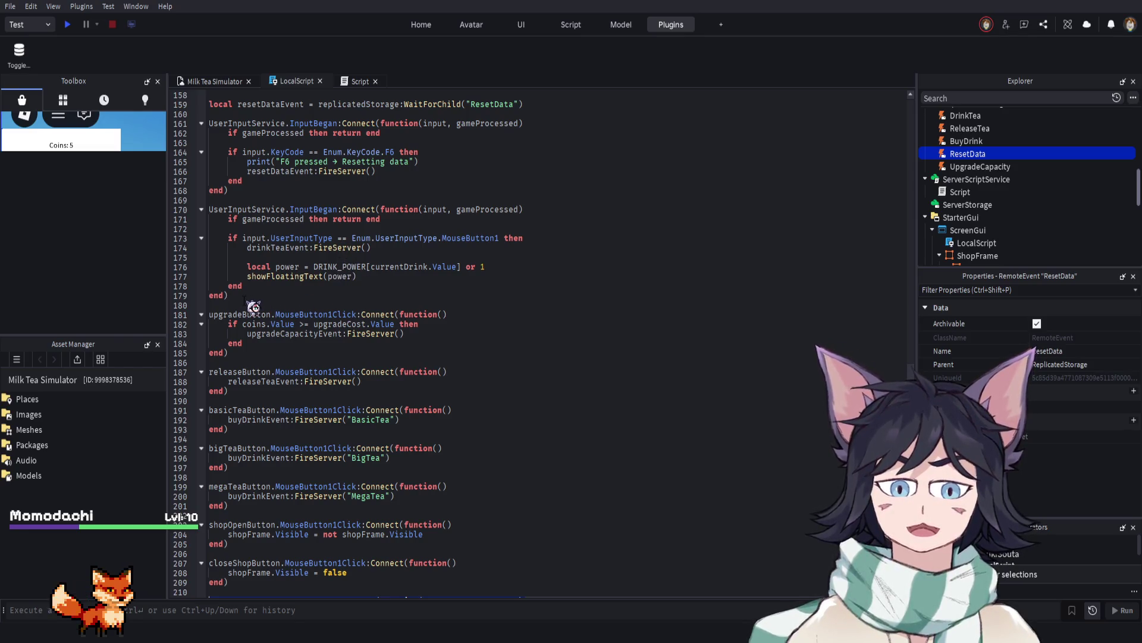
scroll(254, 305, "down", 1)
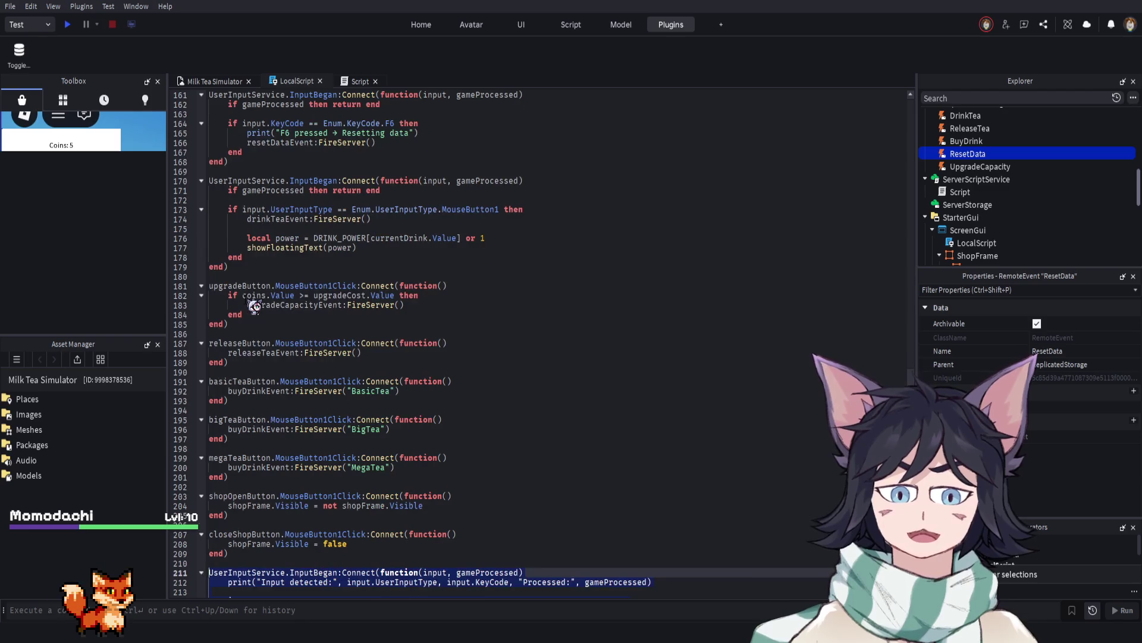
scroll(254, 306, "down", 5)
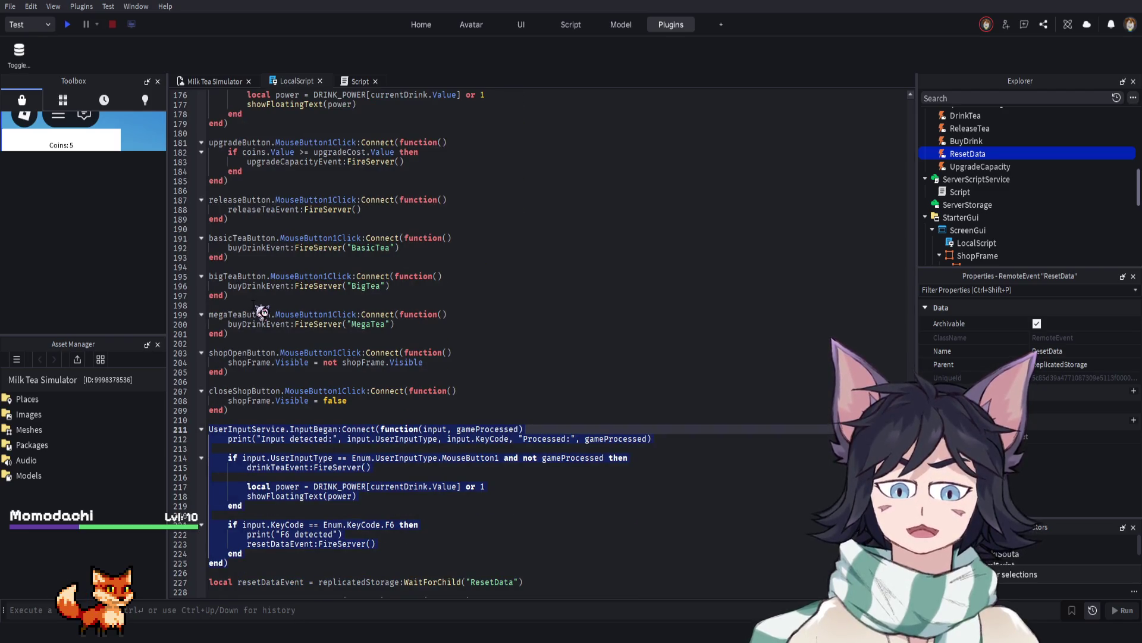
scroll(262, 297, "up", 4)
left_click_drag(248, 249, 193, 153)
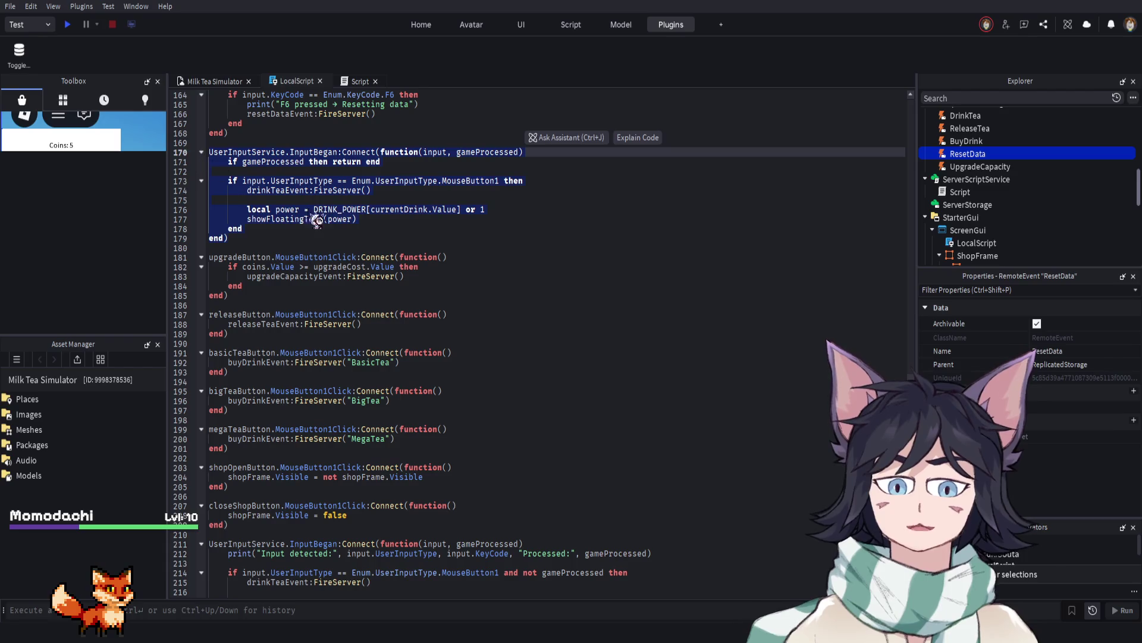
key("ctrl+v")
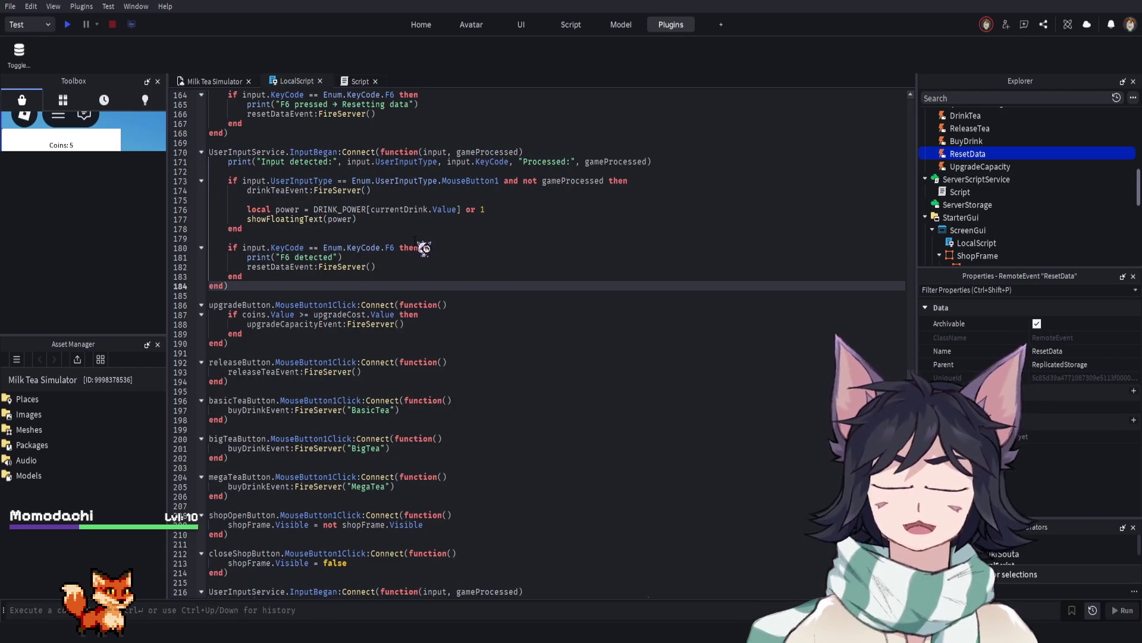
key("ctrl+a")
key("F5")
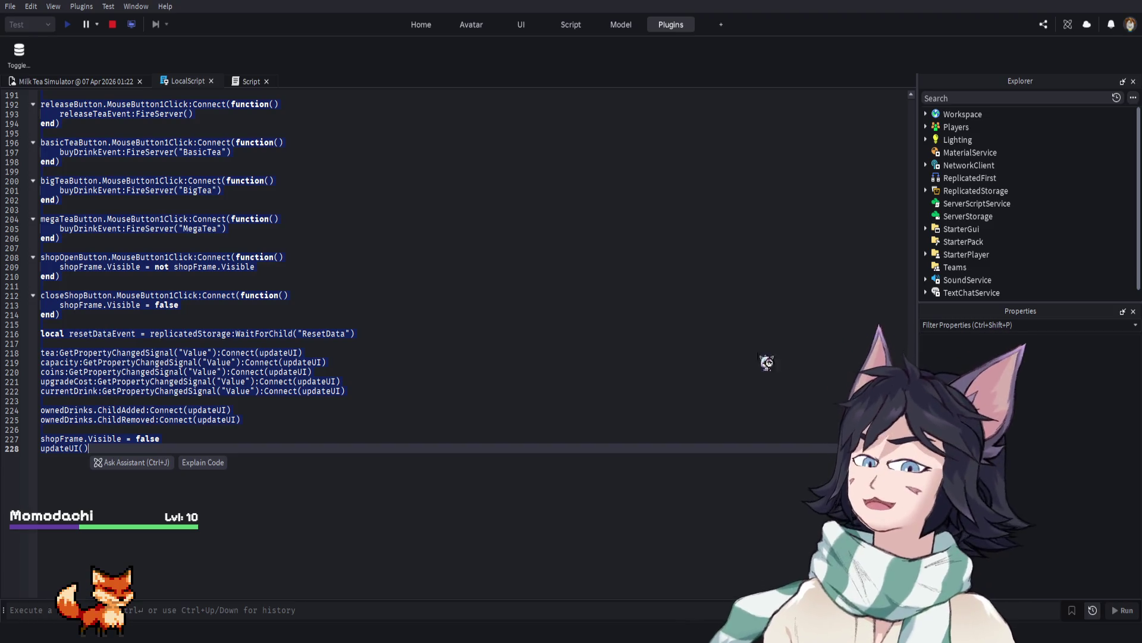
left_click(112, 24)
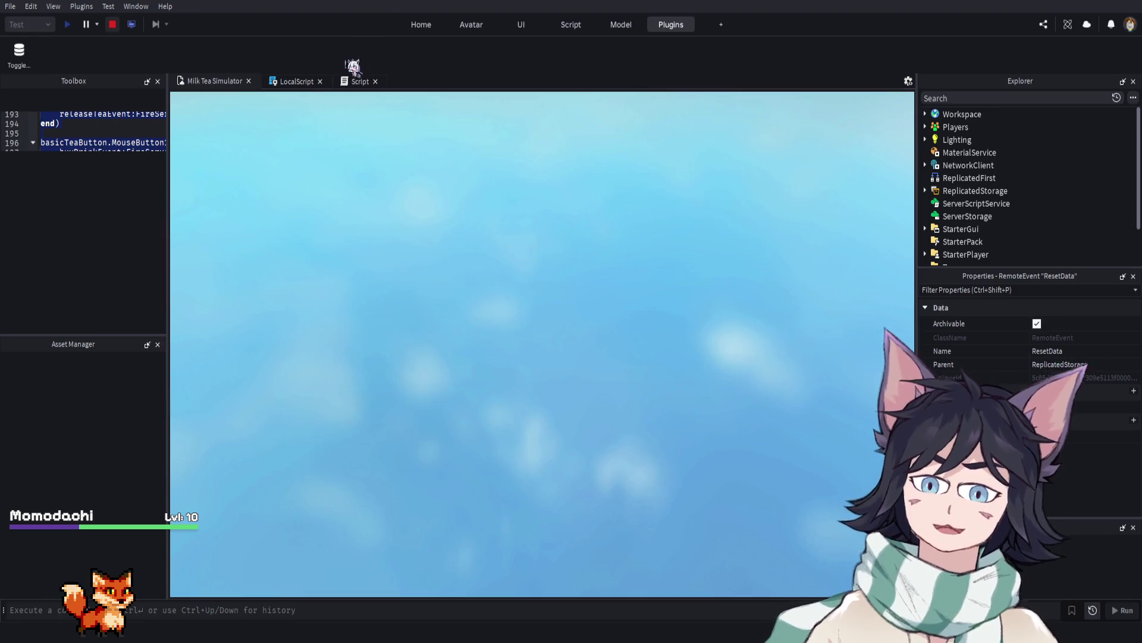
left_click(312, 81)
left_click(485, 250)
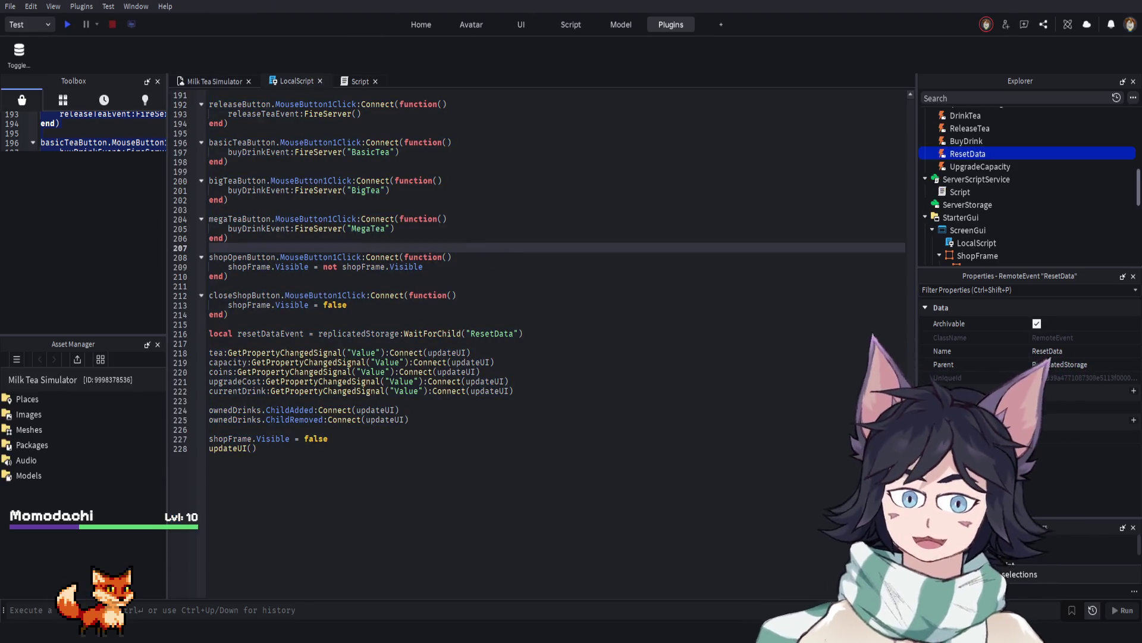
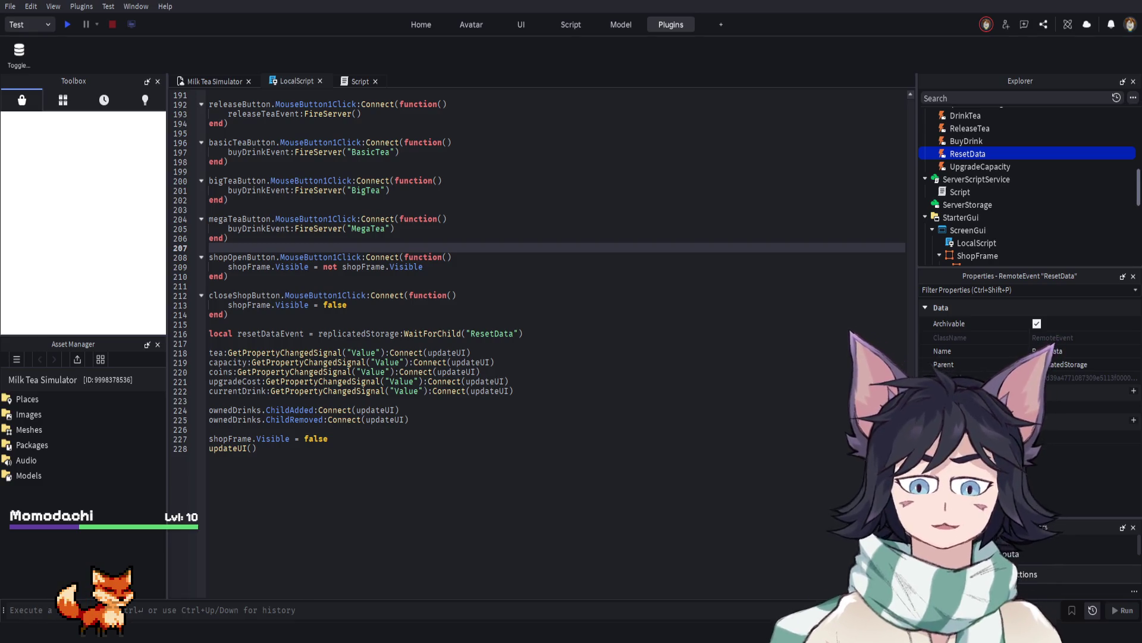
Replace all of the LocalScript's code with the updated version that rebinds the player's stats.
left_click(300, 171)
key("ctrl+a")
key("ctrl+v")
Scroll through the new LocalScript code, then bring up the server Script's data-reset code.
scroll(541, 324, "up", 10)
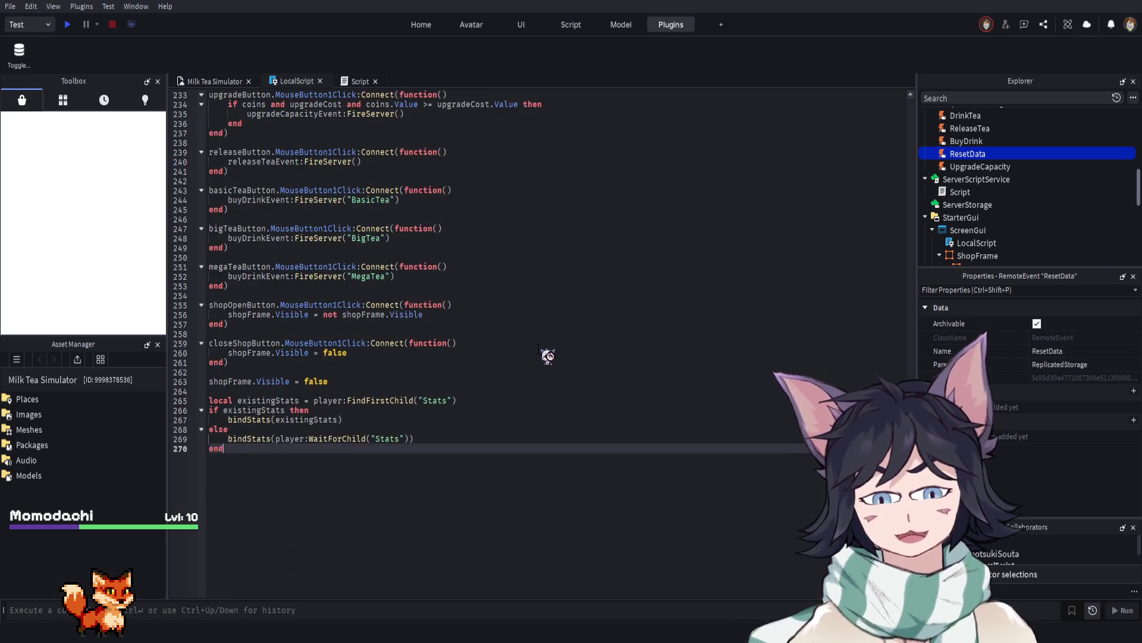
scroll(546, 359, "up", 12)
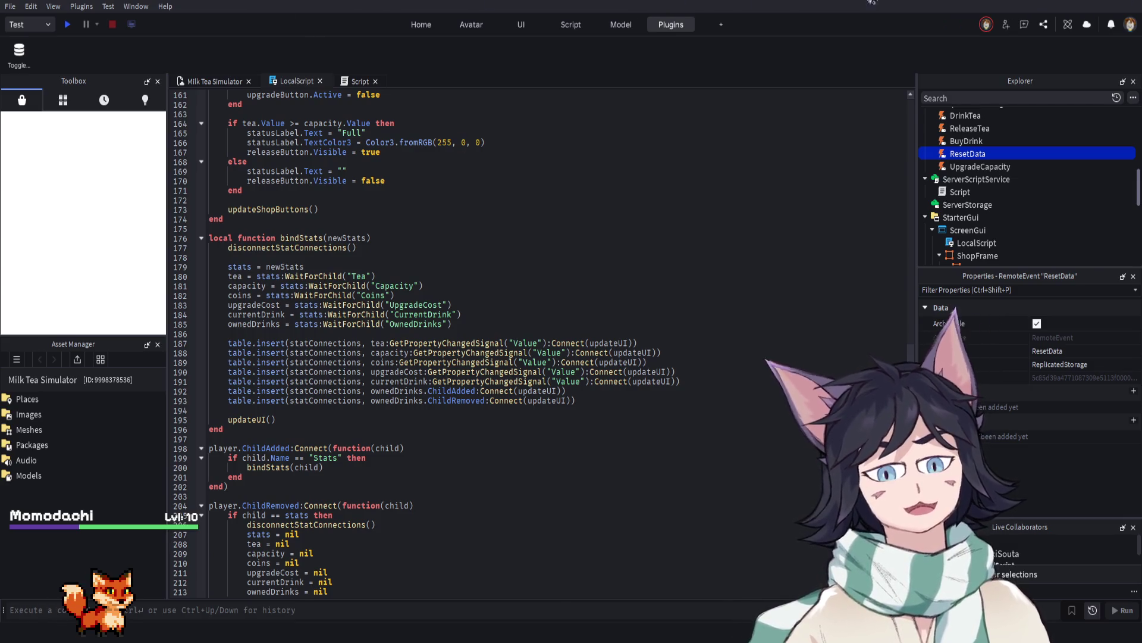
scroll(643, 333, "up", 2)
scroll(714, 479, "up", 7)
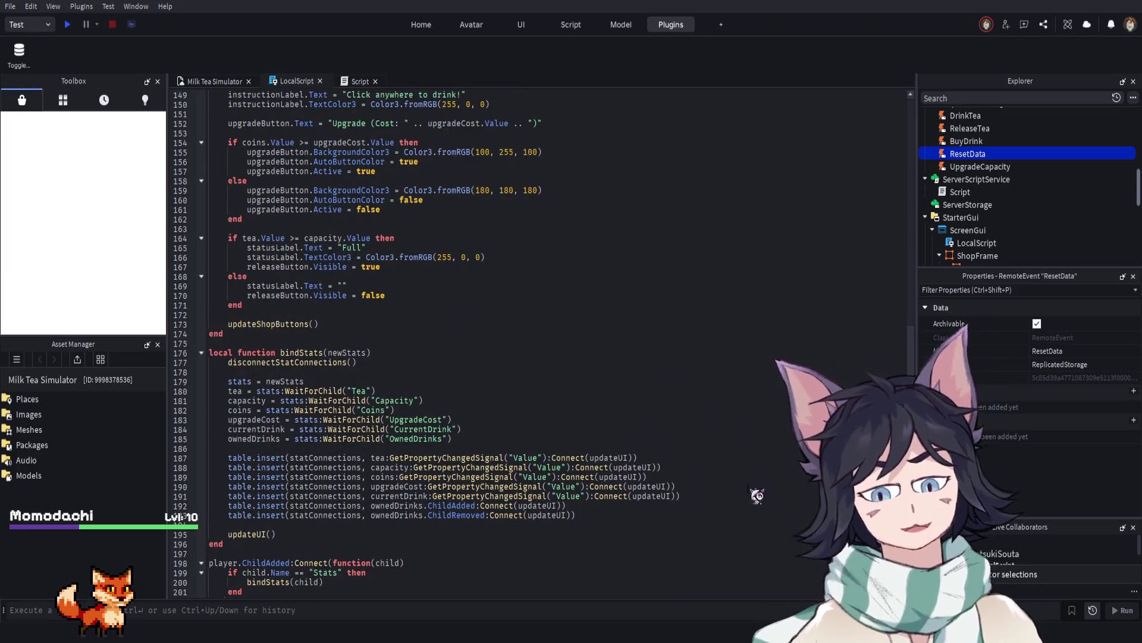
mouse_move(919, 375)
left_mouse_down()
mouse_move(921, 271)
mouse_move(914, 360)
left_mouse_up()
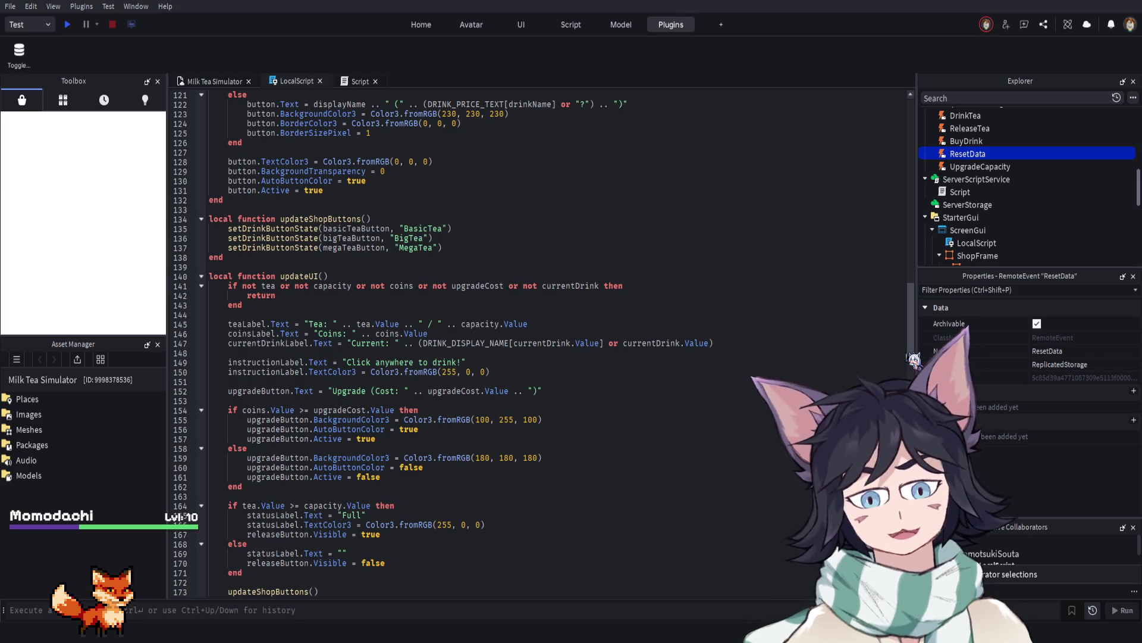
mouse_move(915, 360)
left_mouse_down()
mouse_move(915, 376)
mouse_move(923, 157)
mouse_move(906, 312)
left_mouse_up()
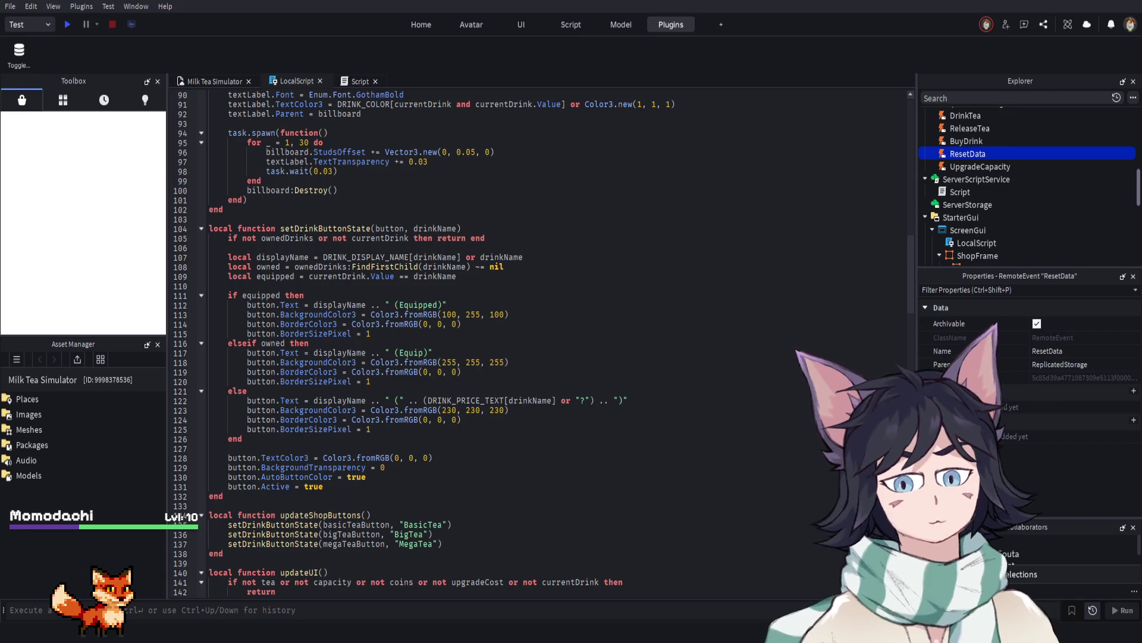
left_click(360, 82)
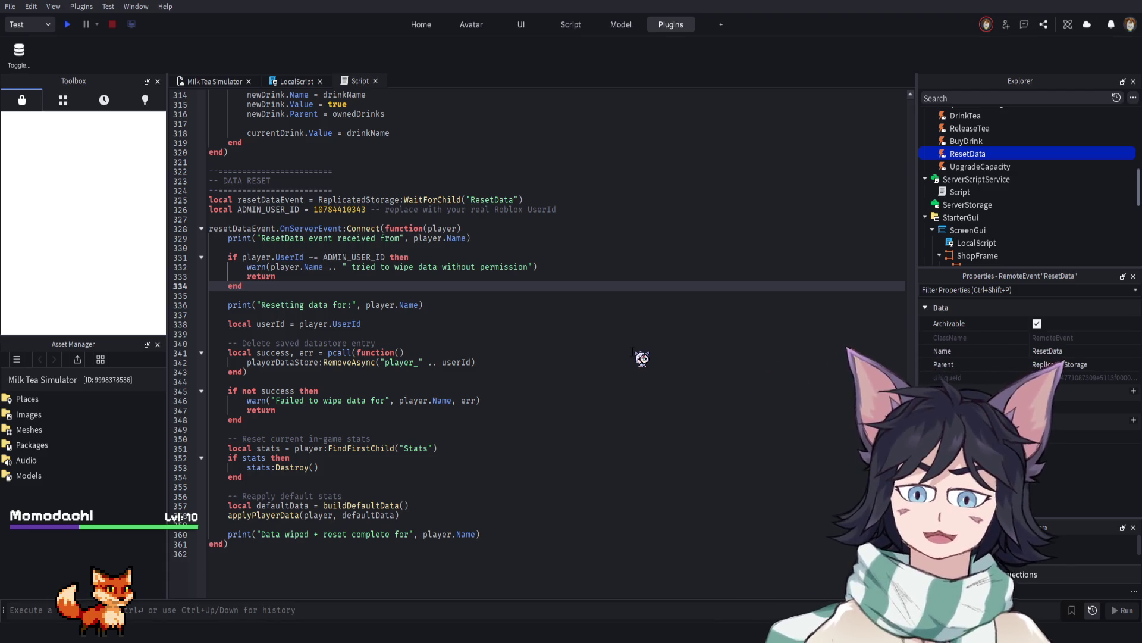
left_click(311, 83)
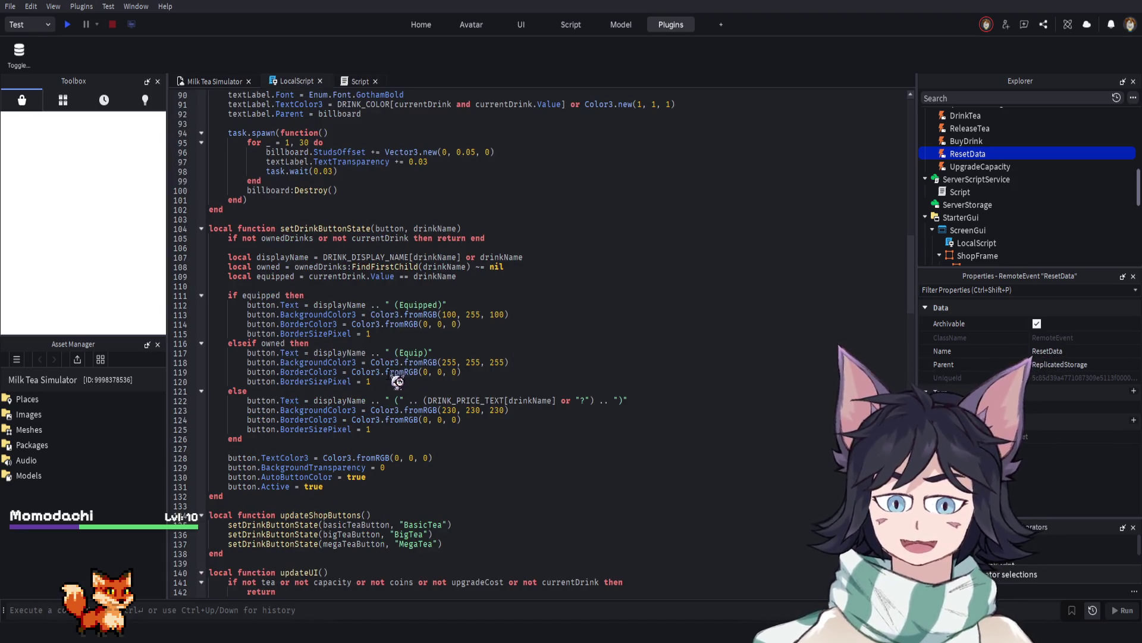
scroll(398, 381, "up", 8)
mouse_move(911, 262)
left_mouse_down()
mouse_move(912, 309)
mouse_move(902, 137)
left_mouse_up()
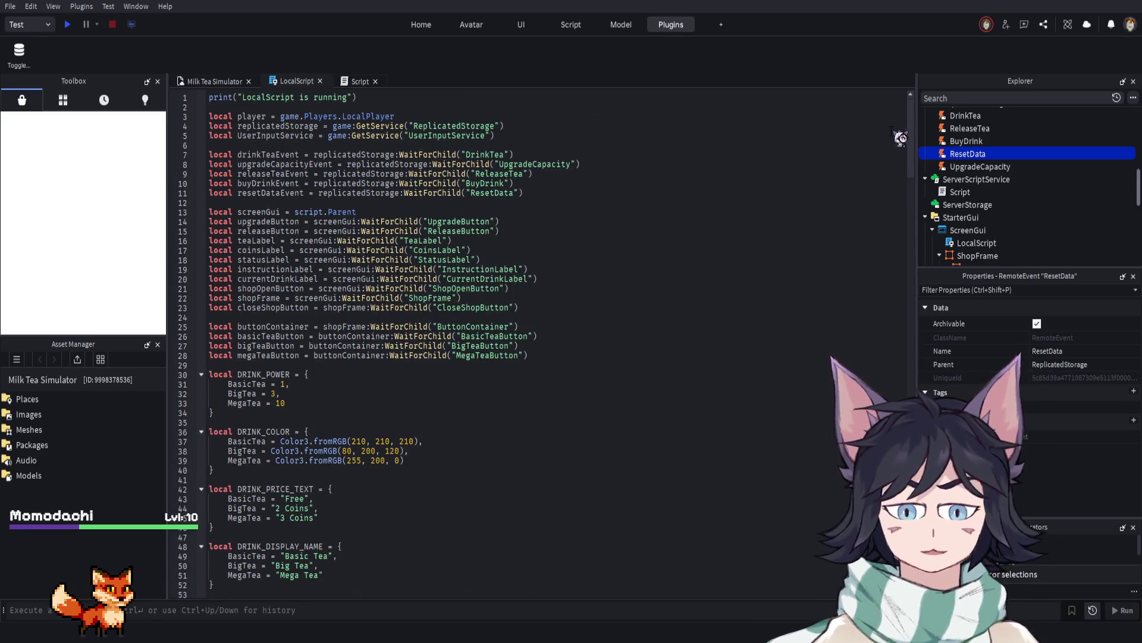
left_click(360, 82)
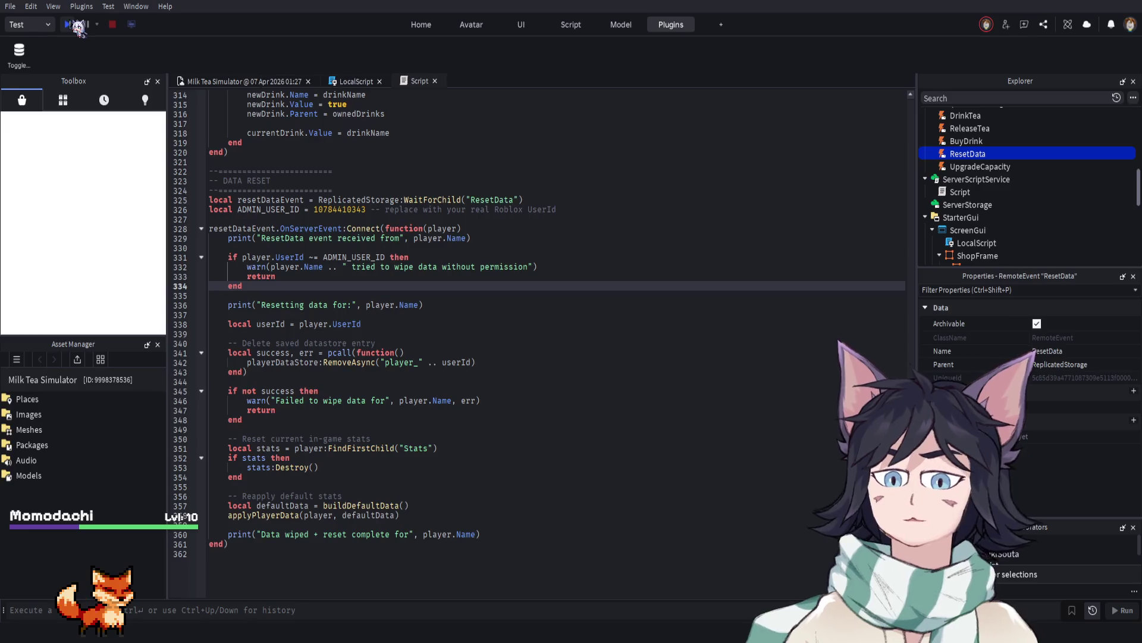
Start a playtest, drink tea until full and release it for coins, then walk forward.
left_click(67, 25)
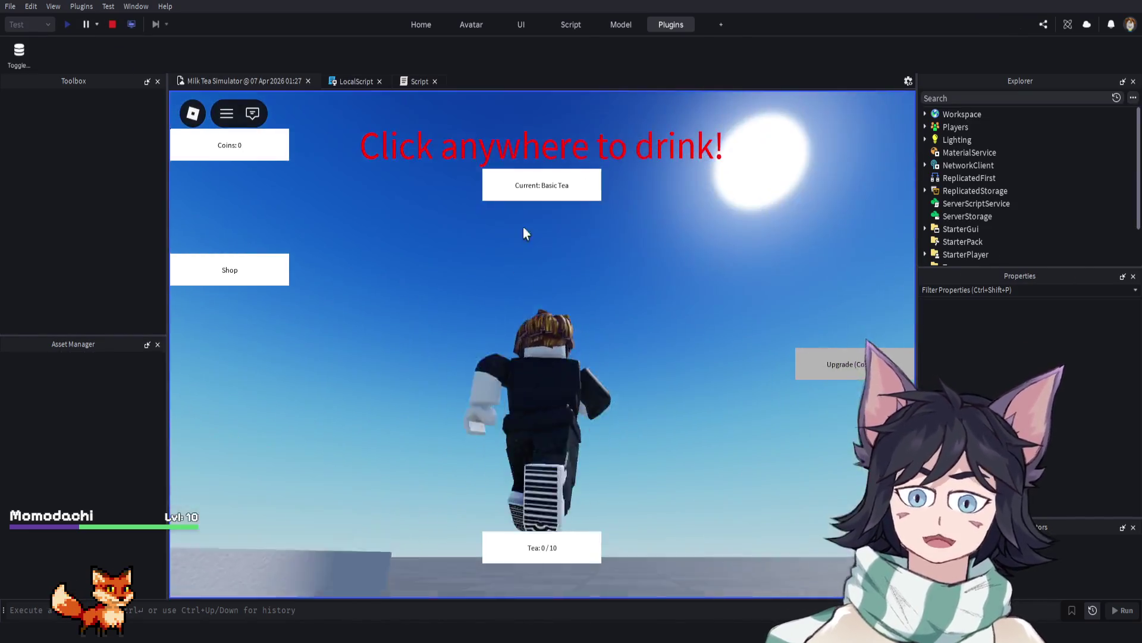
left_click(529, 232)
left_click(535, 238)
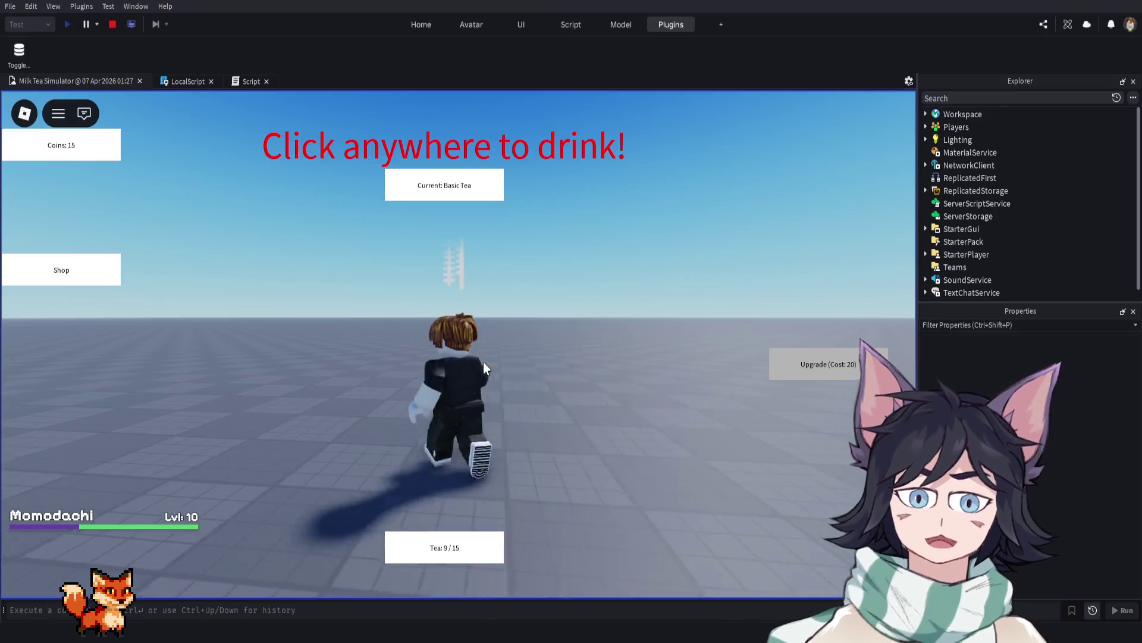
left_click(484, 369)
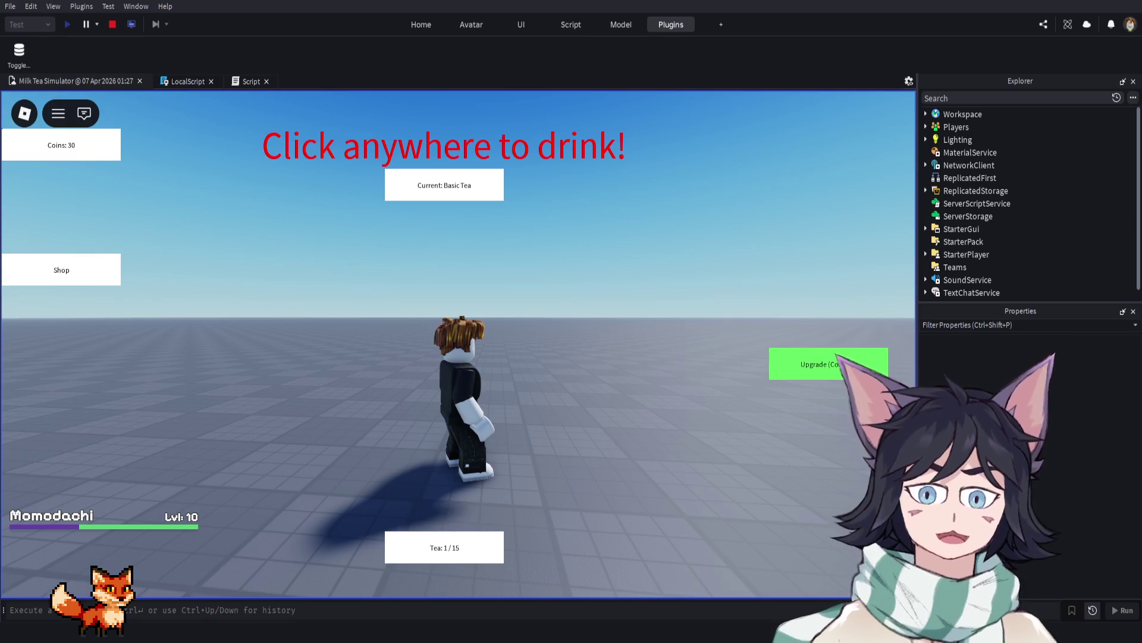
key("w")
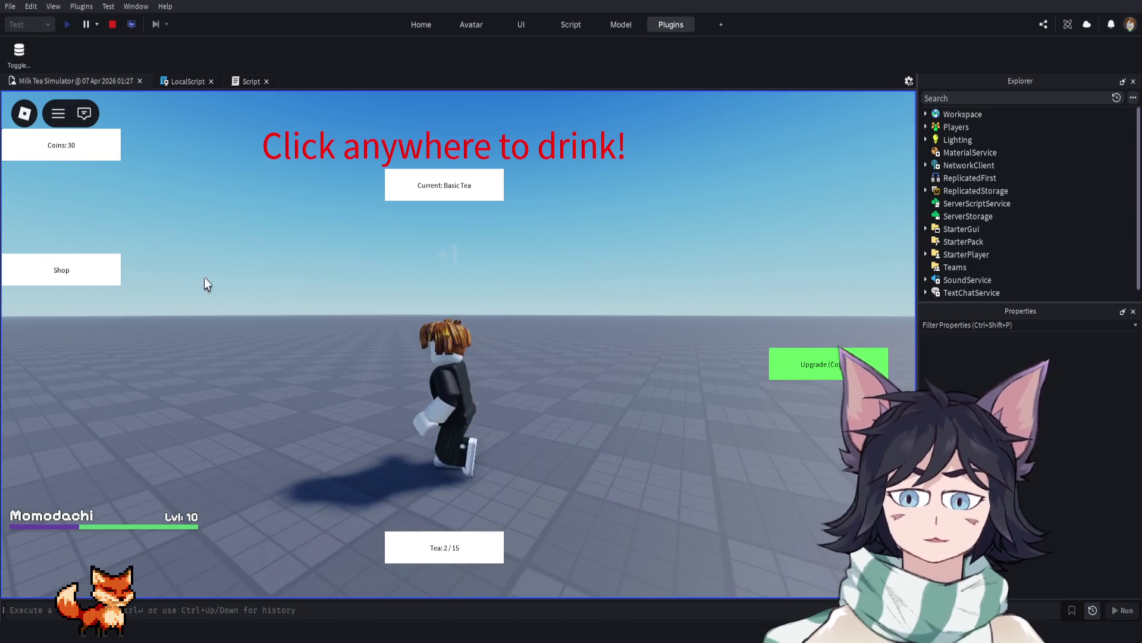
Buy and equip Big Tea, then Mega Tea, in the drink shop, then close it and jump.
left_click(87, 266)
left_click(393, 381)
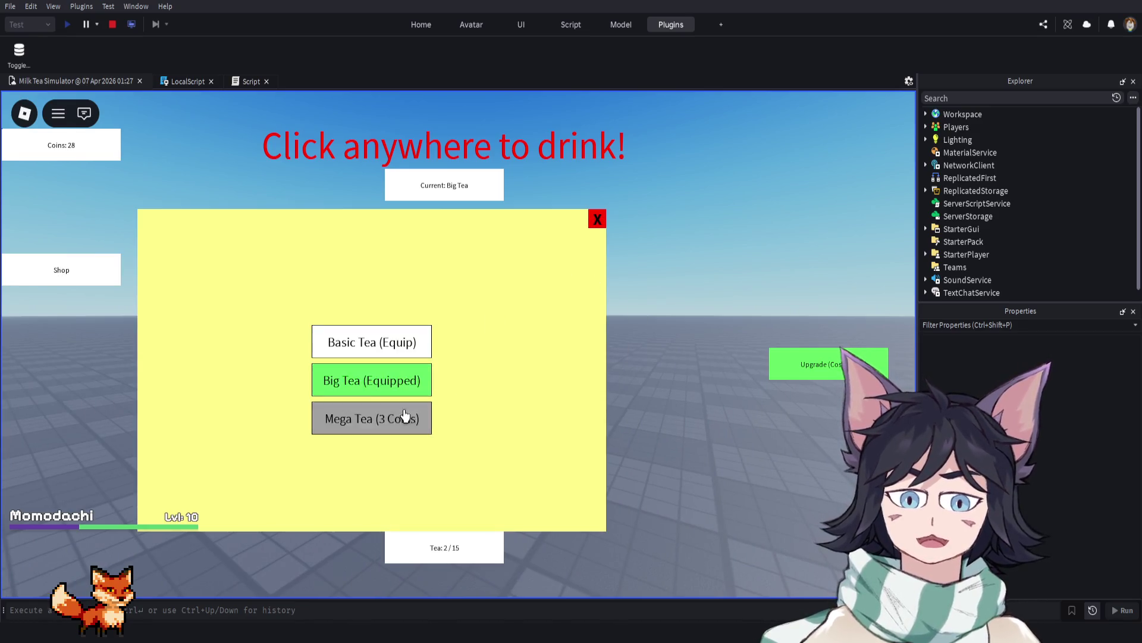
left_click(408, 418)
left_click(597, 219)
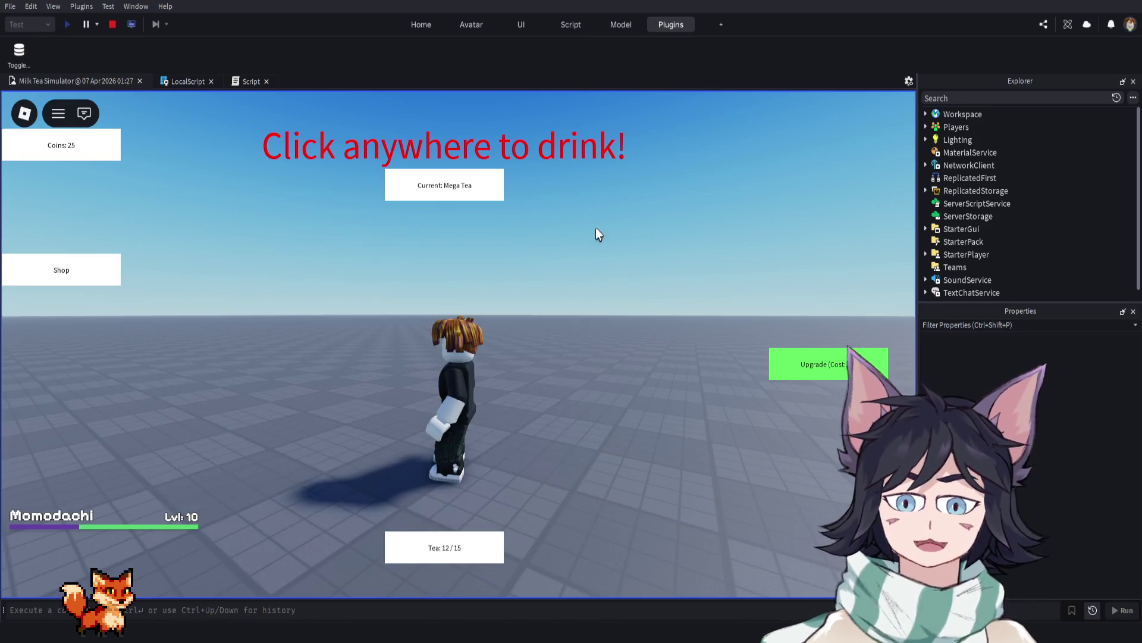
key("space")
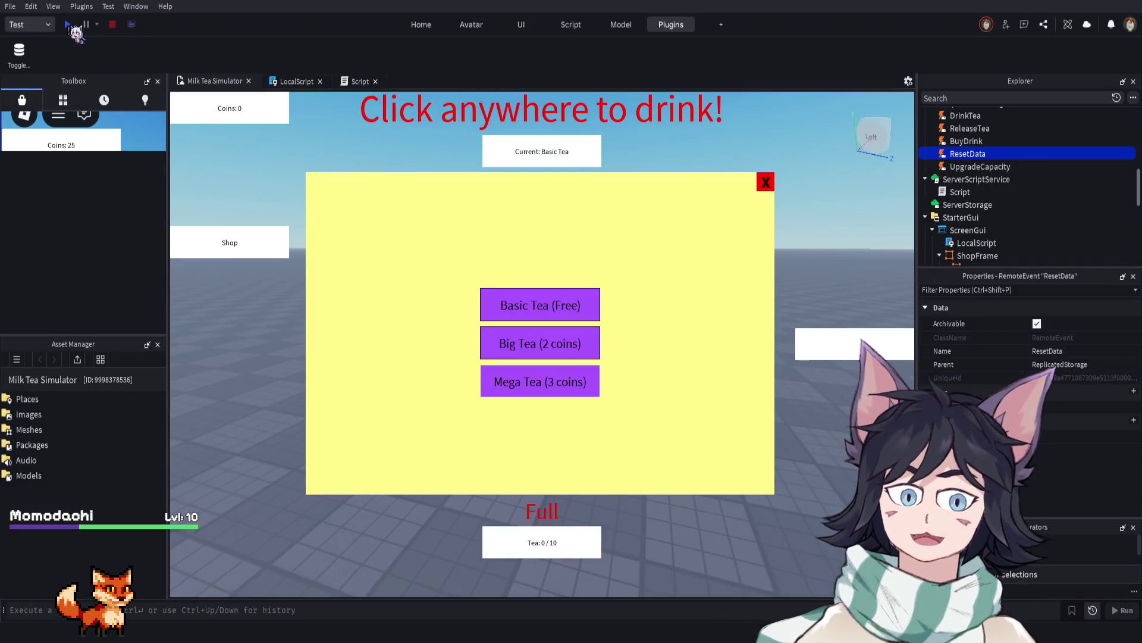
Restart the playtest, check the shop and saved stats, move around, then switch to the server view.
left_click(68, 25)
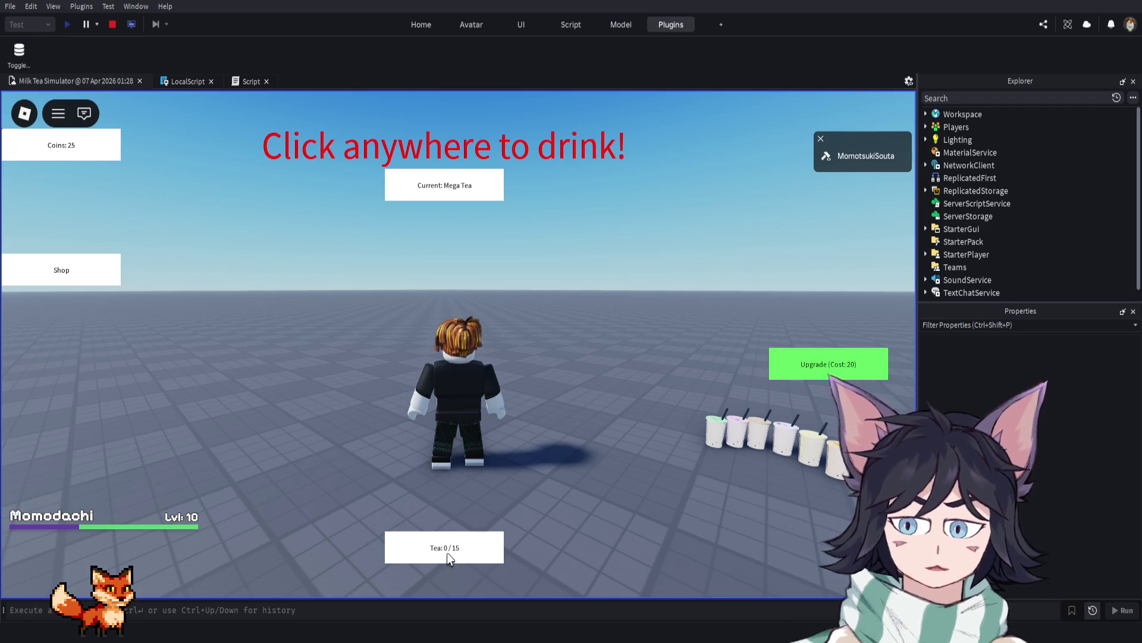
left_click(84, 283)
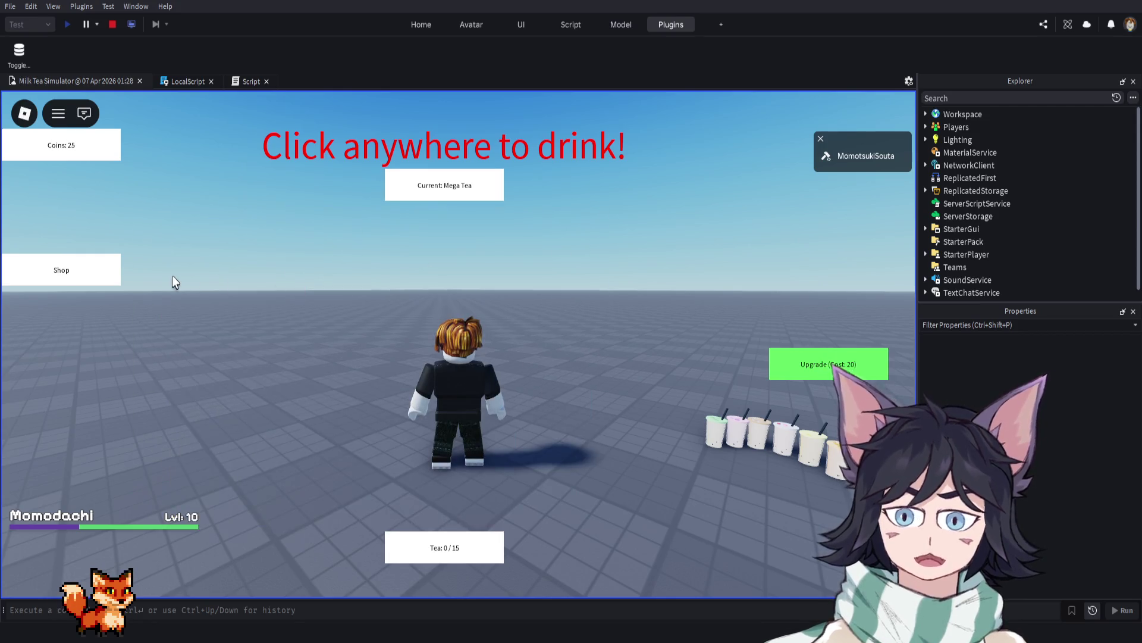
key("d")
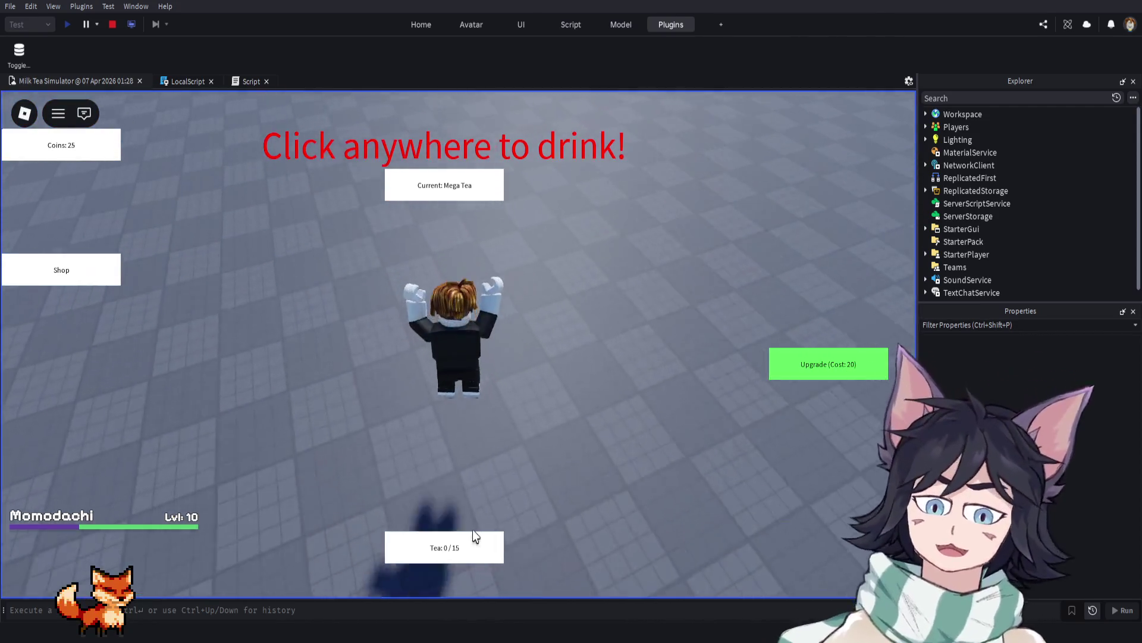
key("space")
key("w")
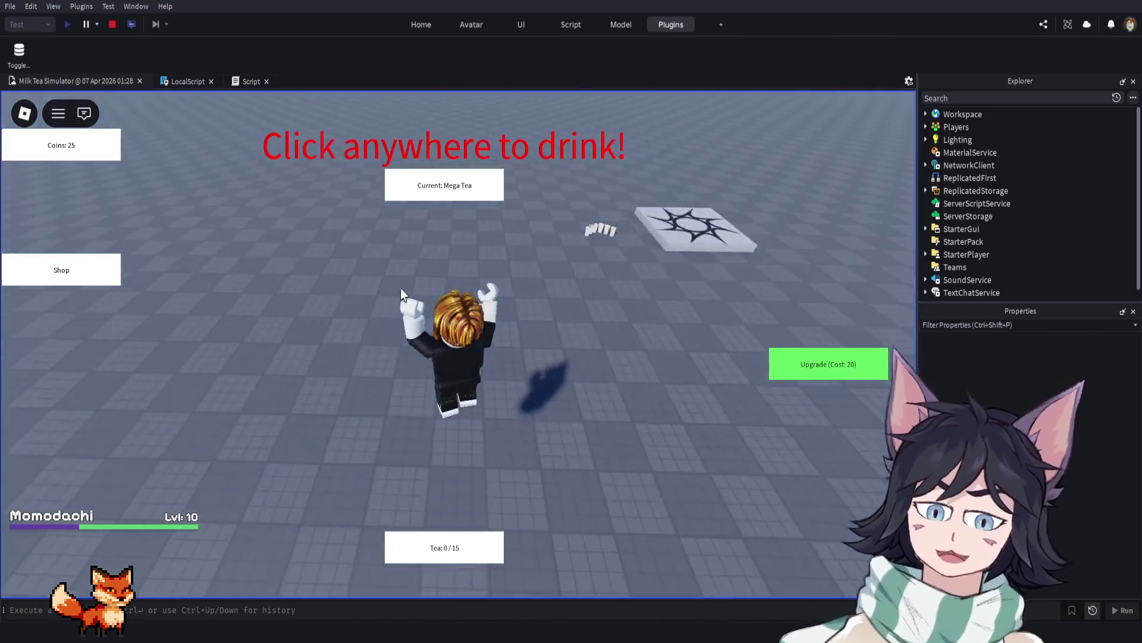
key("space")
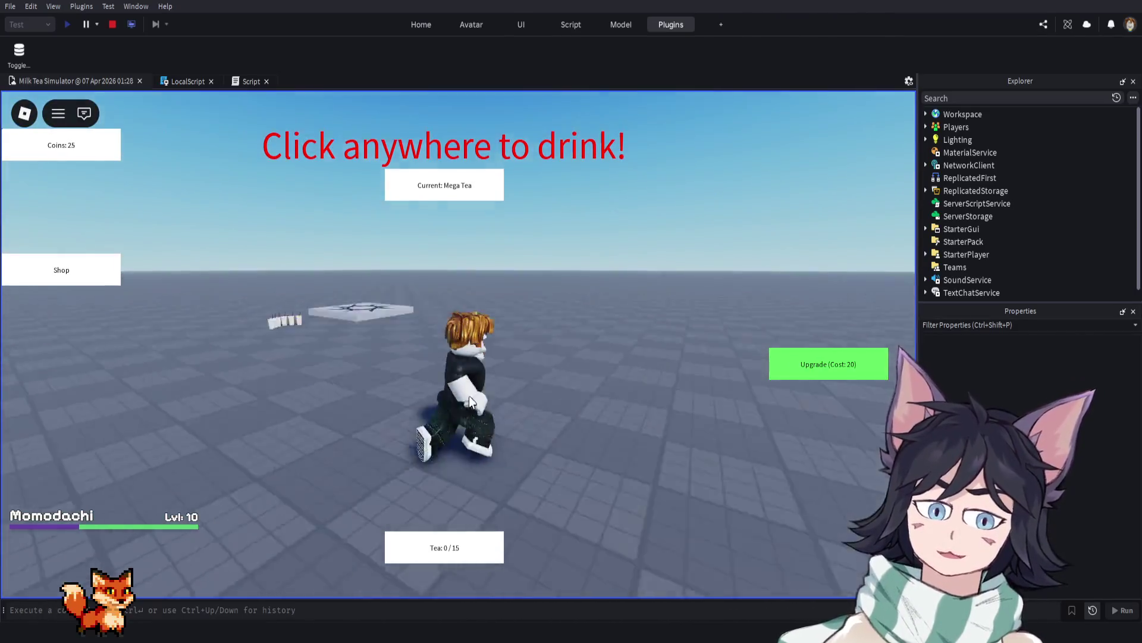
key("w")
key("Left")
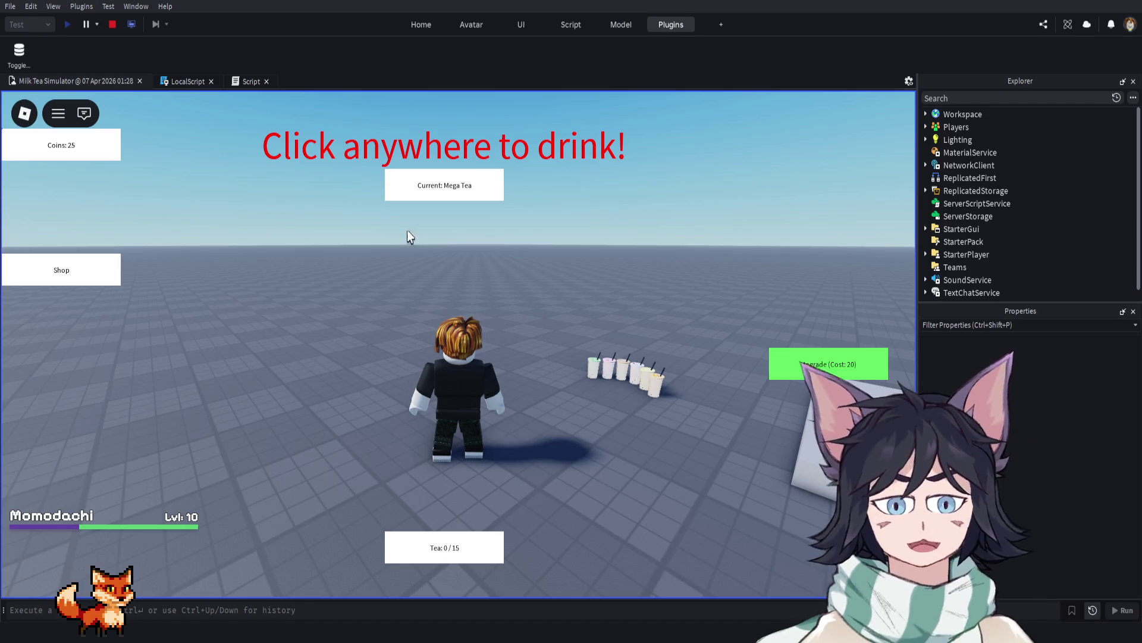
left_click(132, 25)
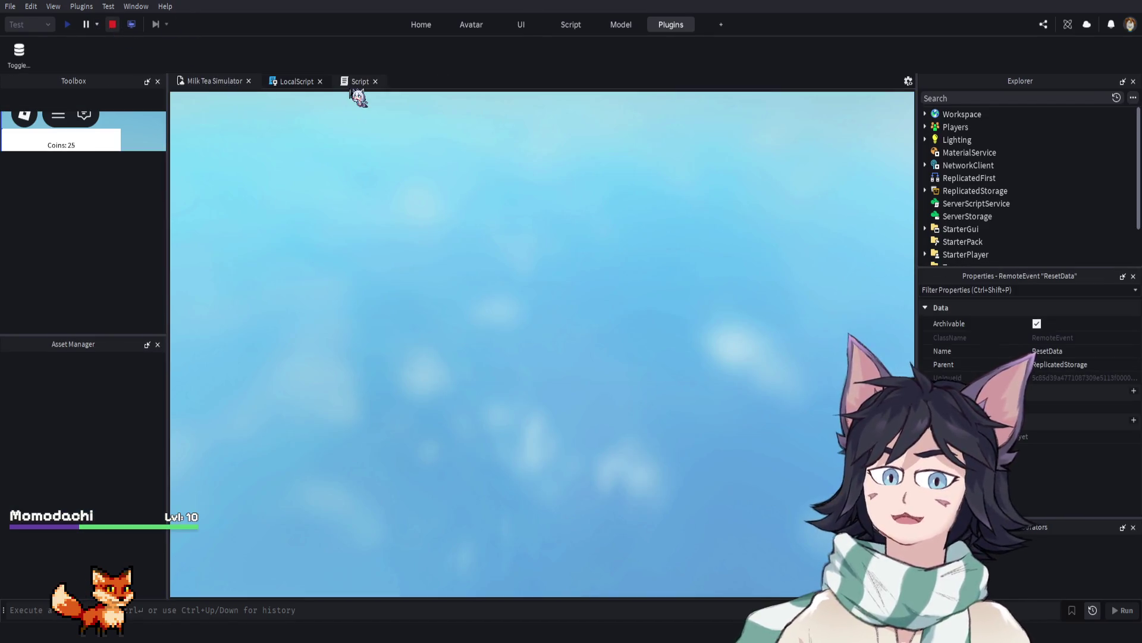
Show the server Script, stop the playtest, and select all of the Script's code.
left_click(358, 81)
key("shift+F5")
key("ctrl+a")
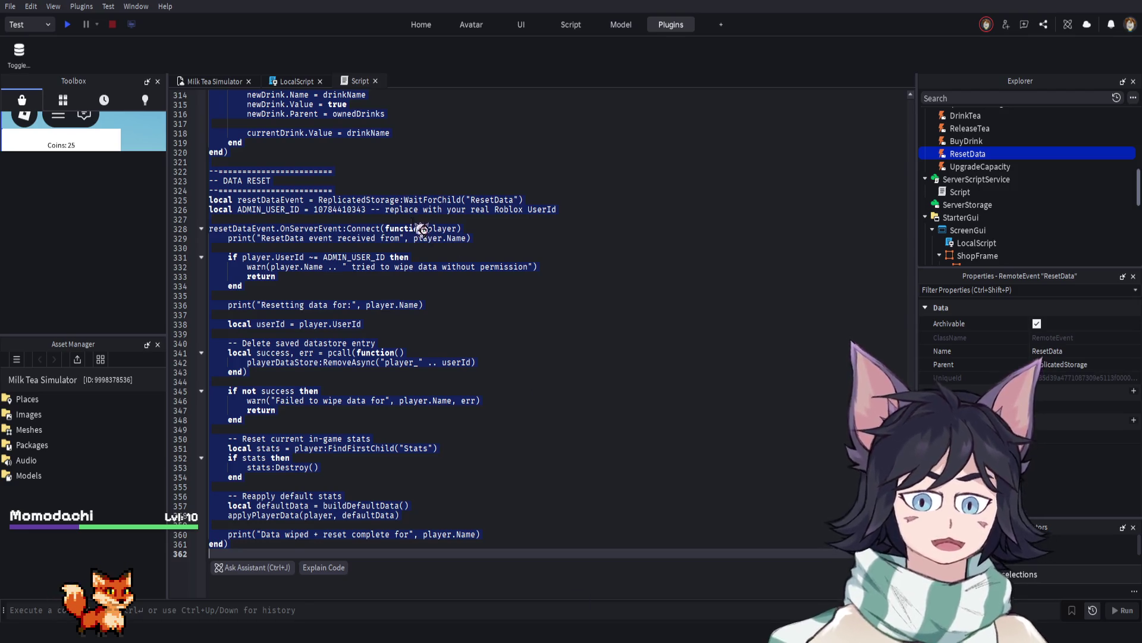
Review the server Script's drink and DATA RESET code, which now ends at line 381.
left_click(524, 246)
scroll(523, 396, "up", 7)
scroll(523, 396, "up", 5)
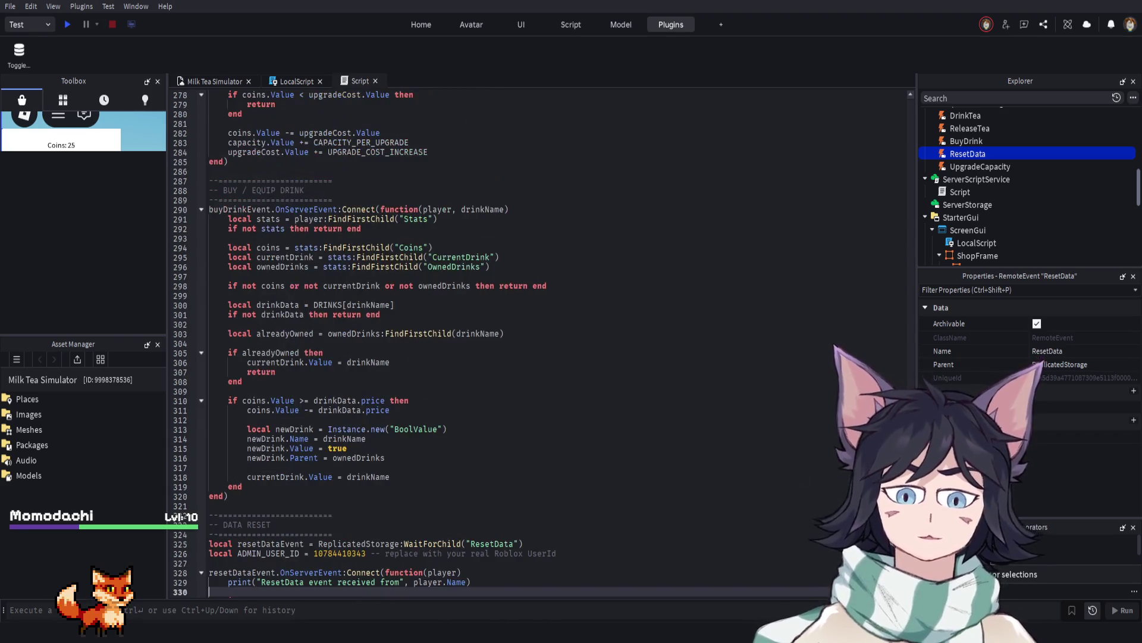
scroll(911, 384, "up", 20)
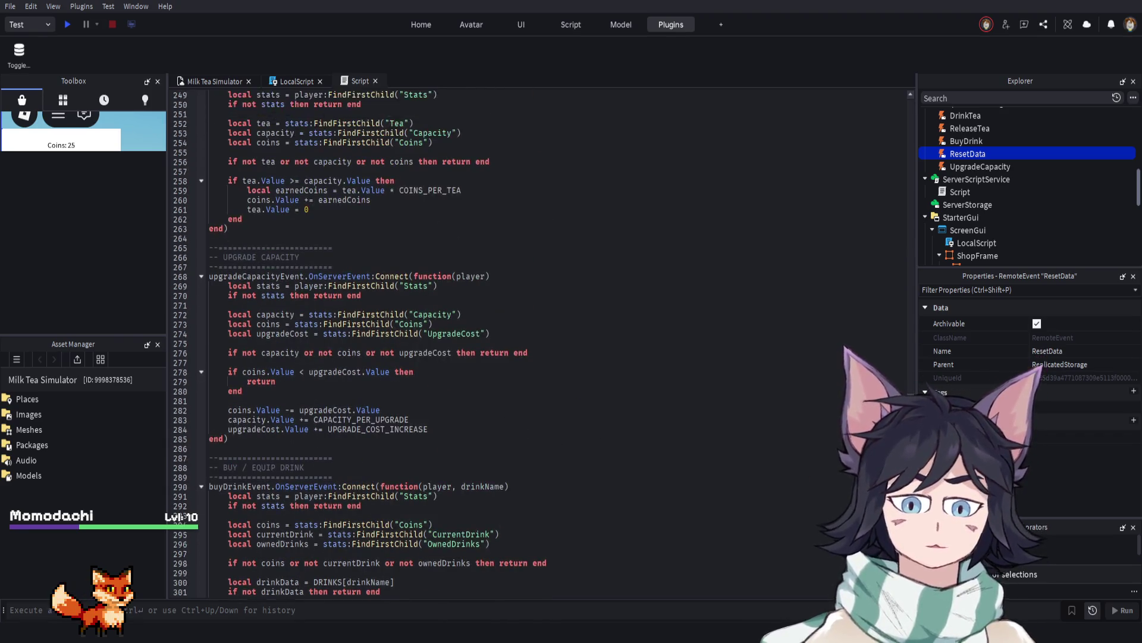
mouse_move(910, 384)
left_mouse_down()
mouse_move(913, 301)
mouse_move(911, 518)
left_mouse_up()
scroll(184, 515, "up", 20)
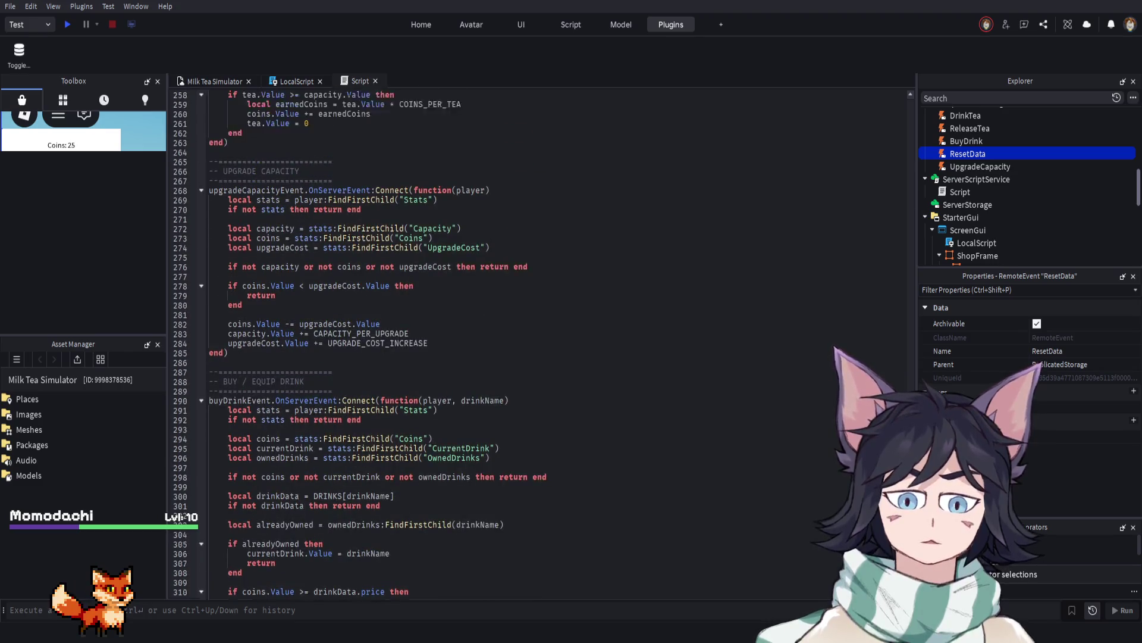
scroll(184, 516, "up", 9)
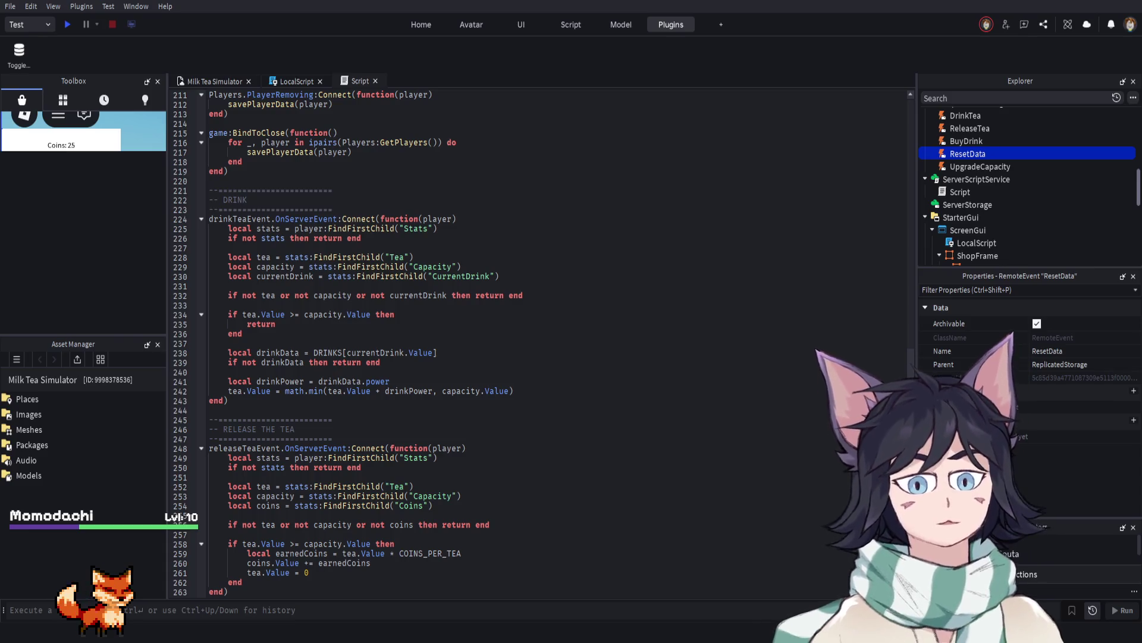
left_click(394, 257)
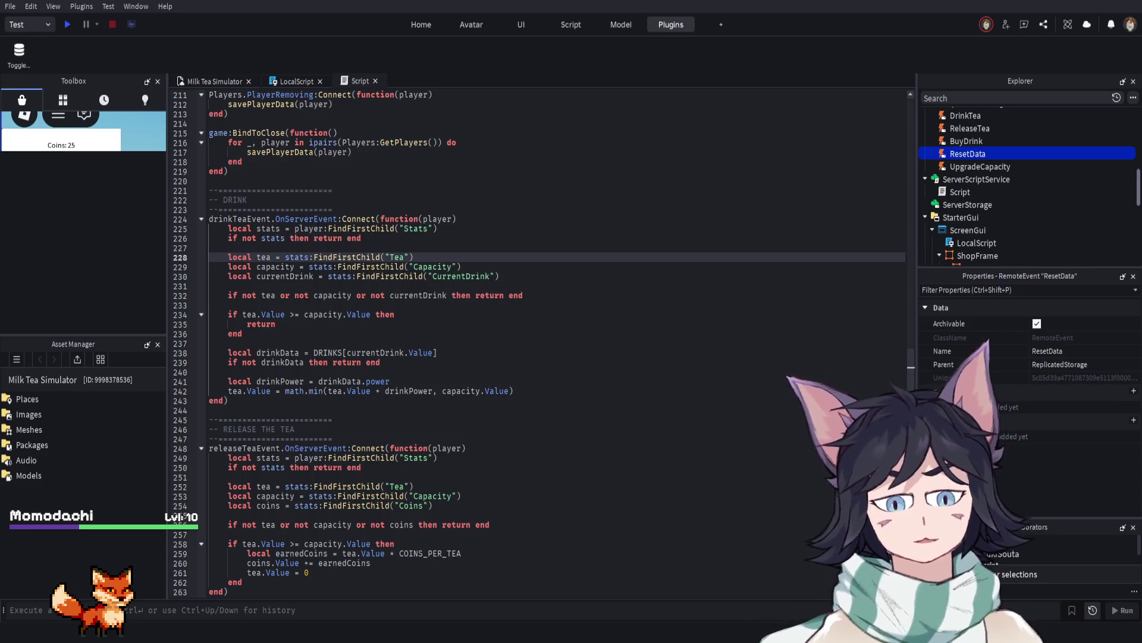
key("ctrl+End")
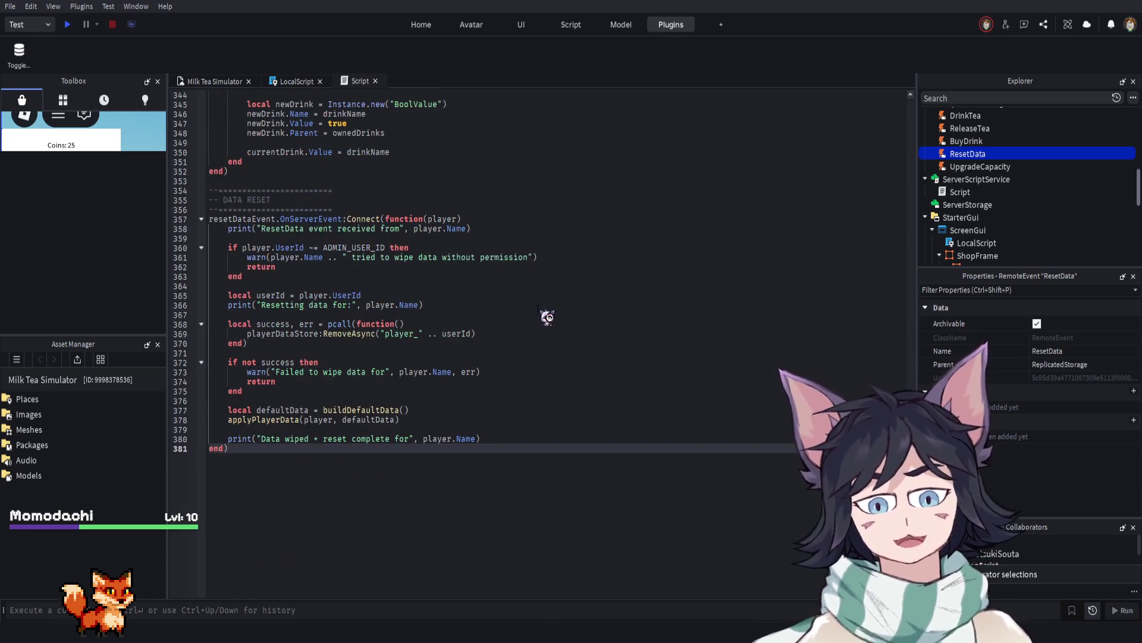
Playtest, drink and release tea for coins, then stop and restart to confirm 0 coins and Basic Tea.
key("F5")
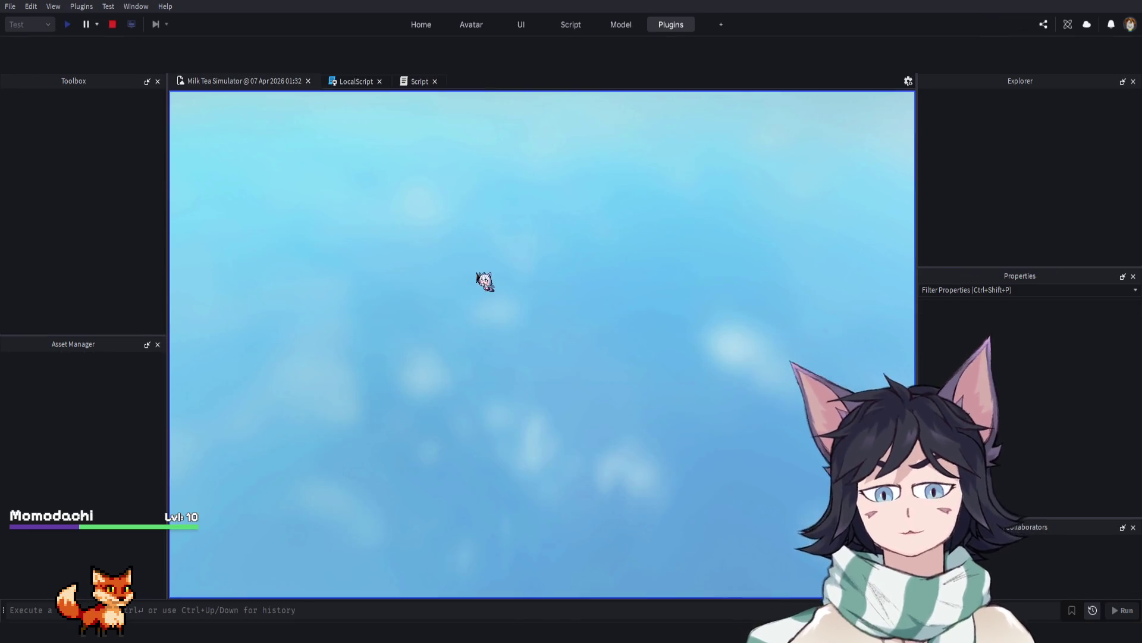
key("w")
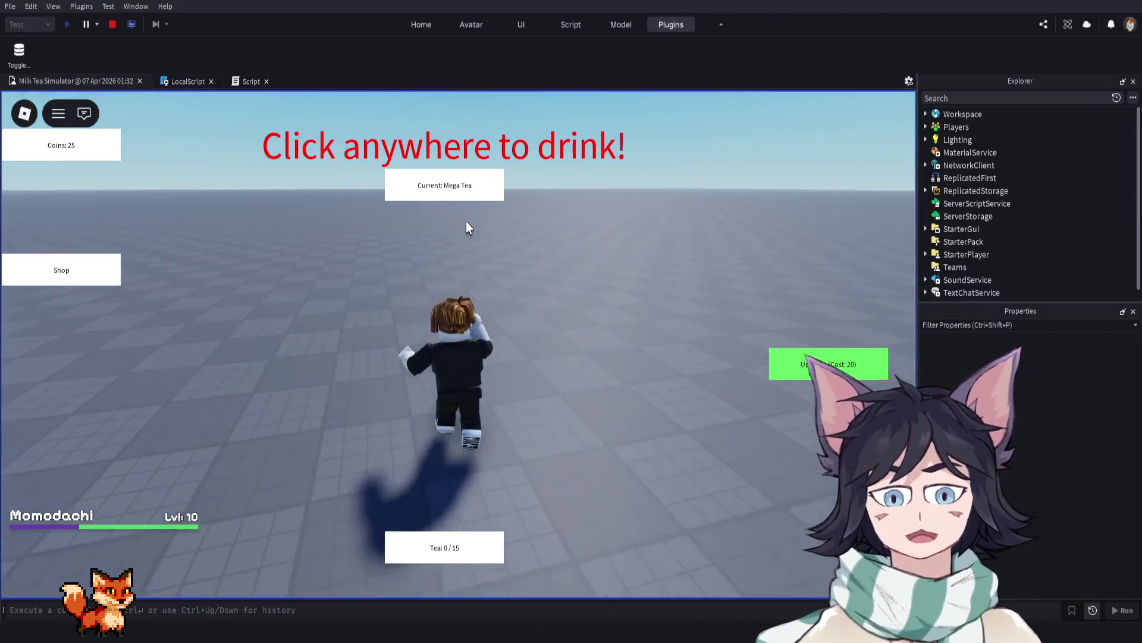
left_click(466, 222)
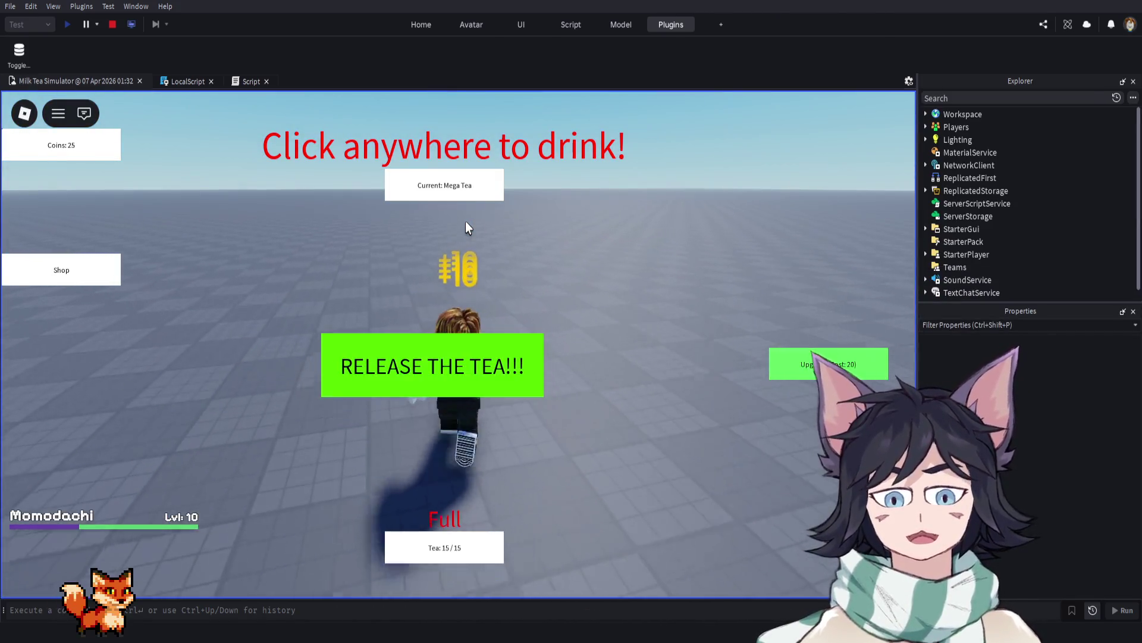
left_click(445, 334)
left_click(490, 310)
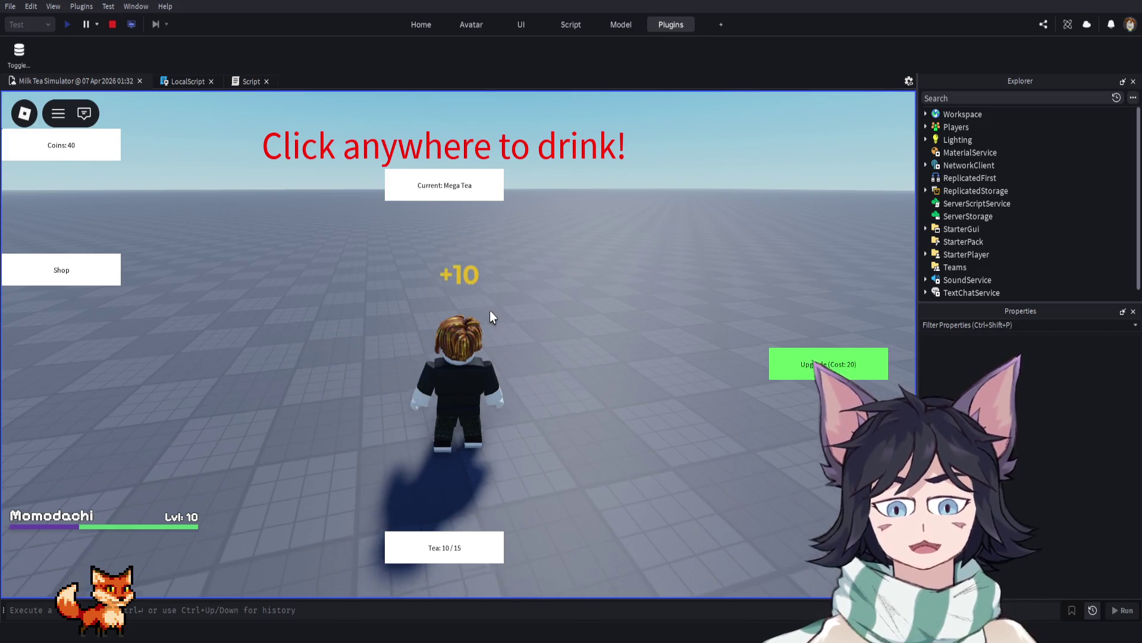
left_click(113, 25)
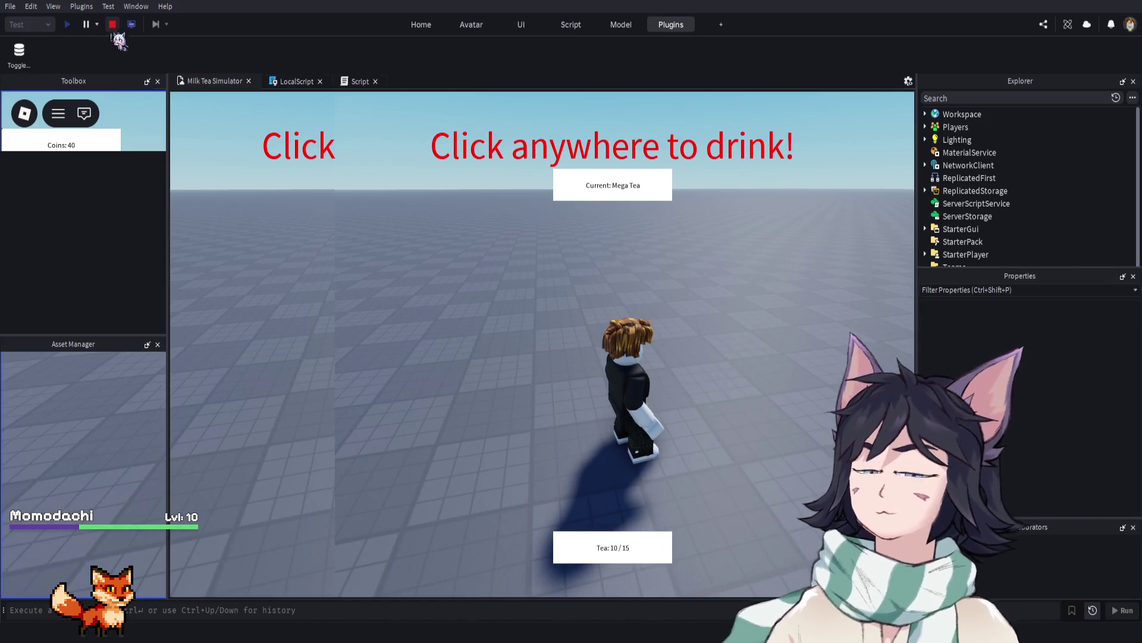
left_click(68, 25)
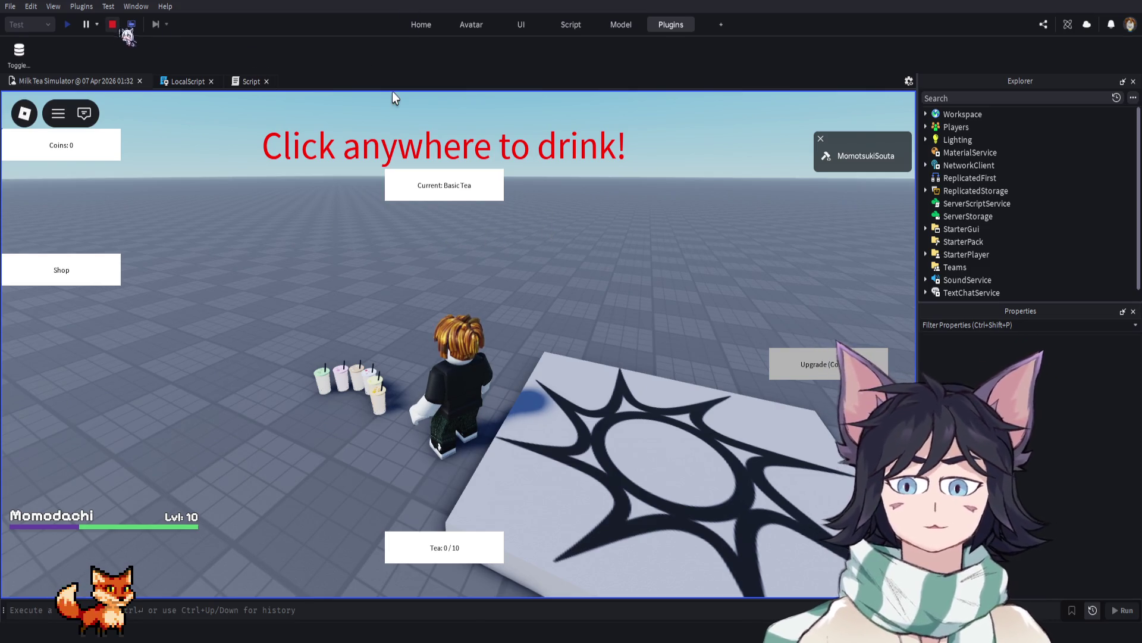
Switch to the server view, show the Script's DATA RESET code, and stop the playtest.
left_click_drag(392, 91, 560, 91)
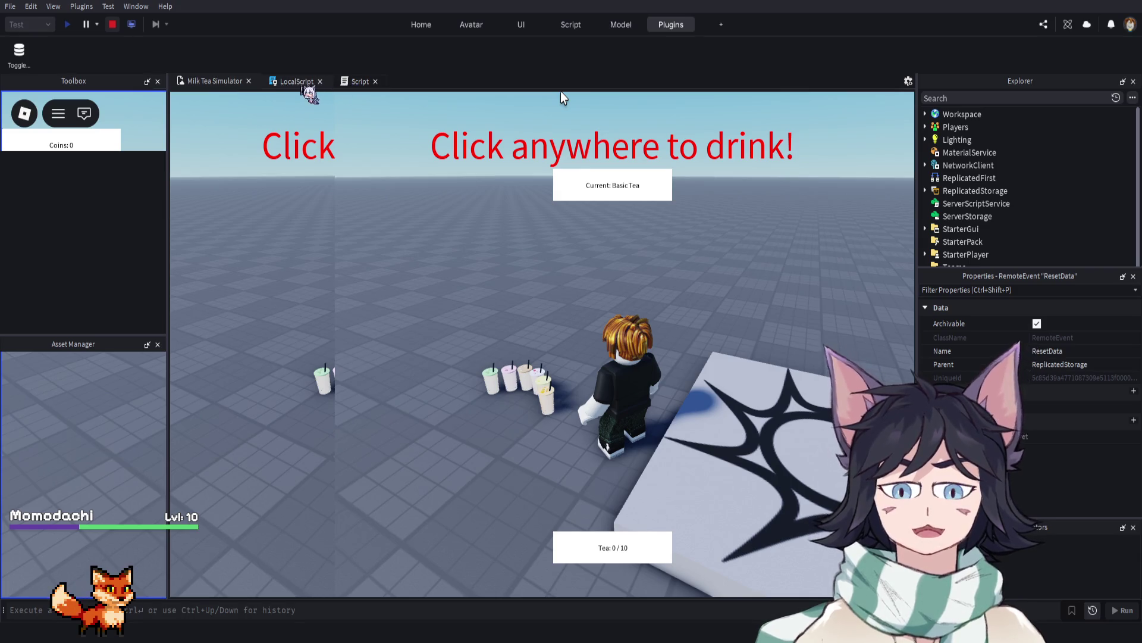
left_click(357, 82)
scroll(445, 259, "up", 1)
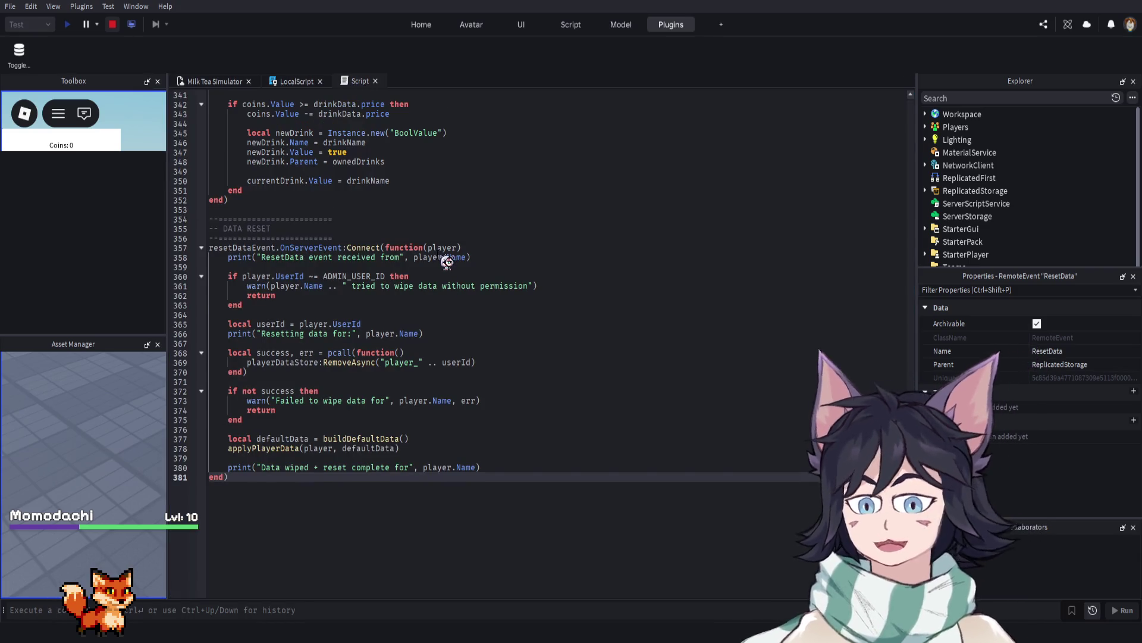
key("shift+F5")
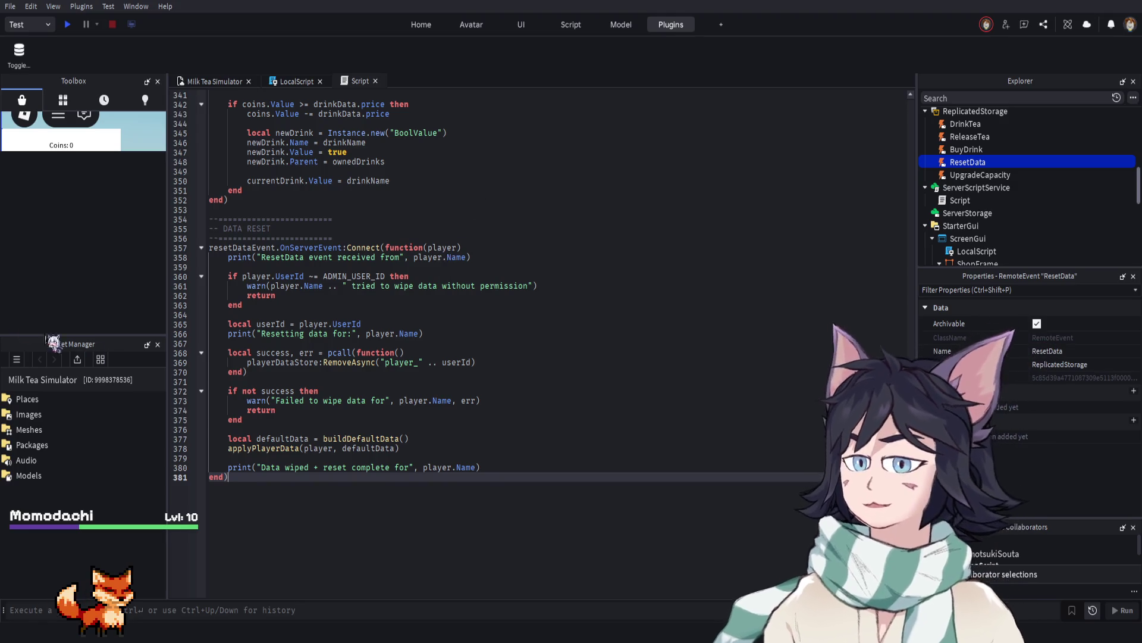